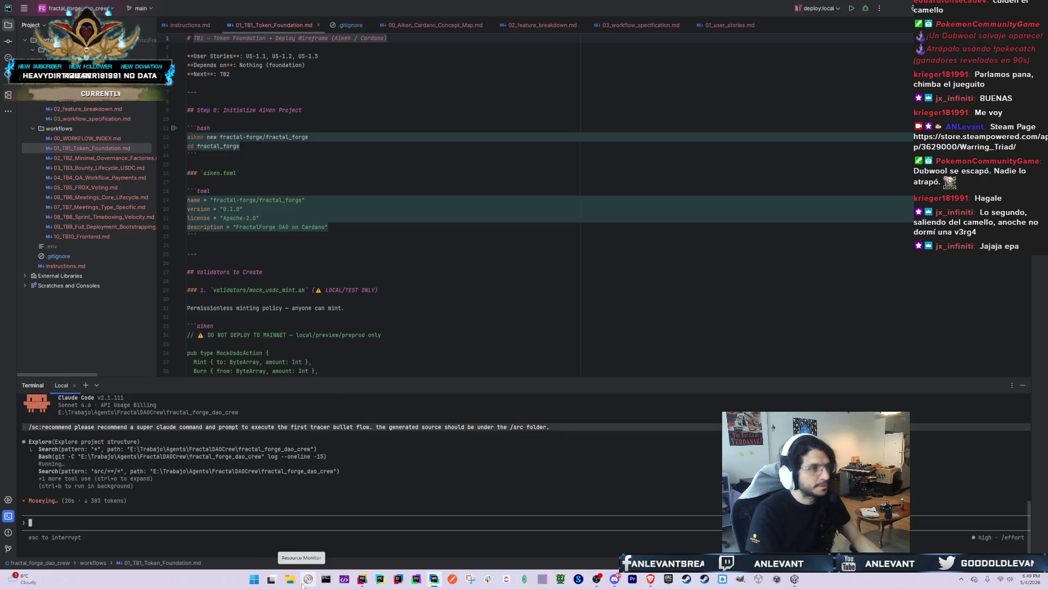
Switch between Unity and Rider and scroll through the code to locate the CardEffectTags enum.
key(alt+Tab)
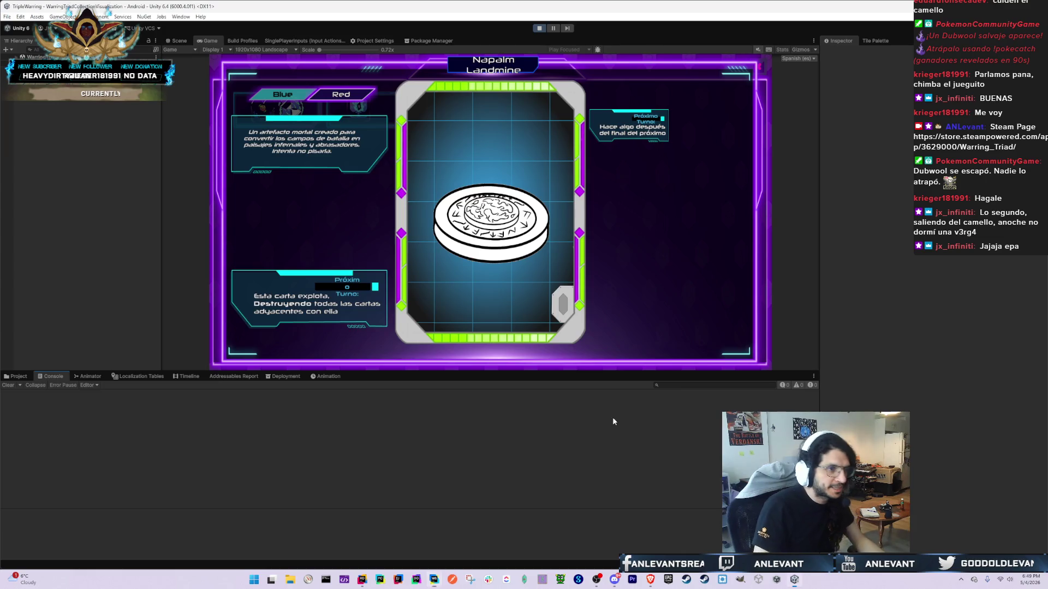
key(alt+Tab)
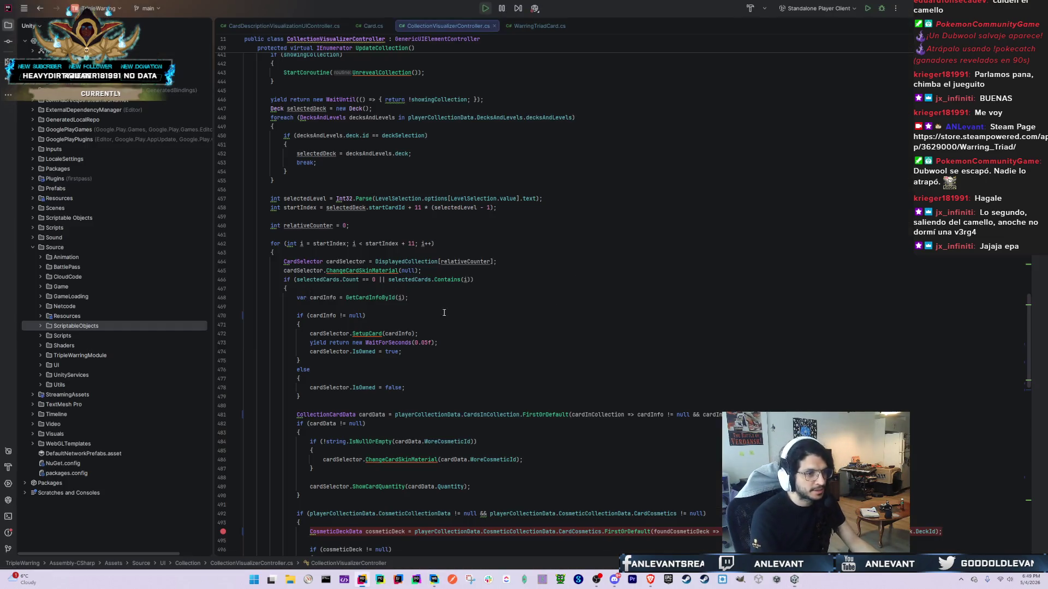
key(alt+Tab)
key(Tab)
key(Tab)
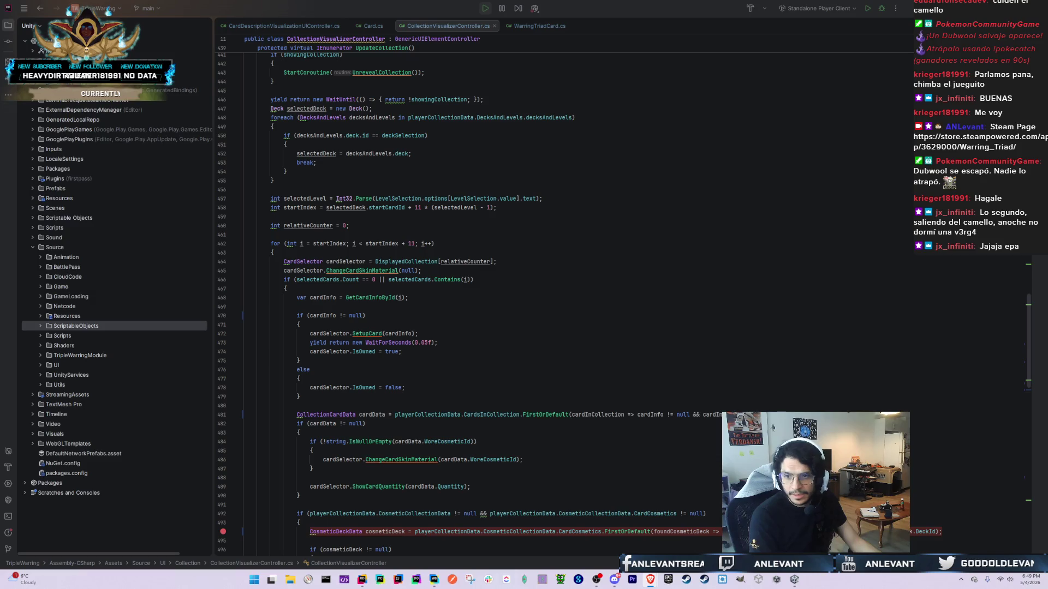
key(alt+Tab)
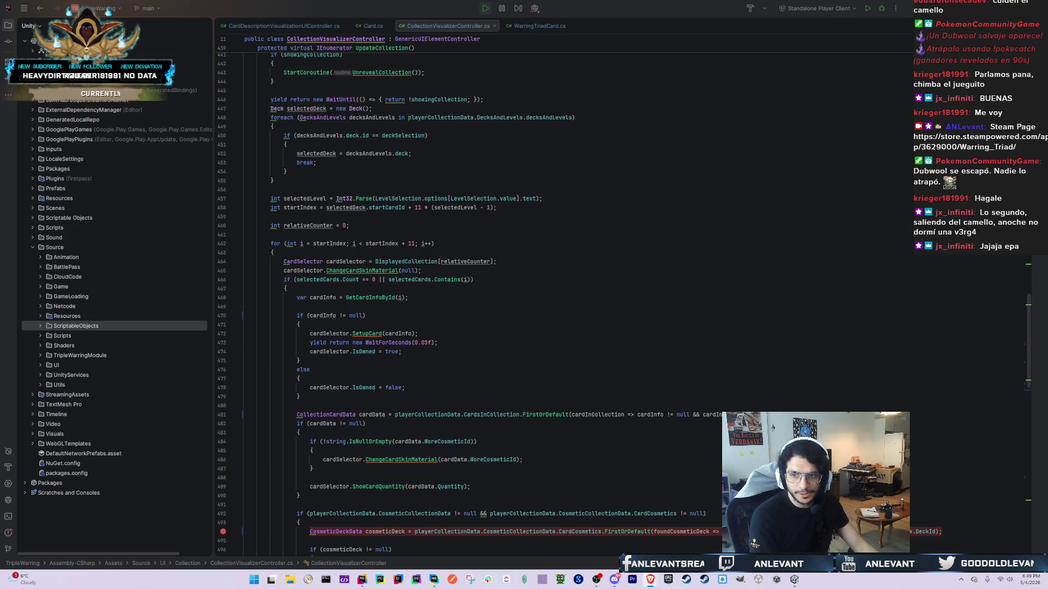
scroll(431, 272, up, 8)
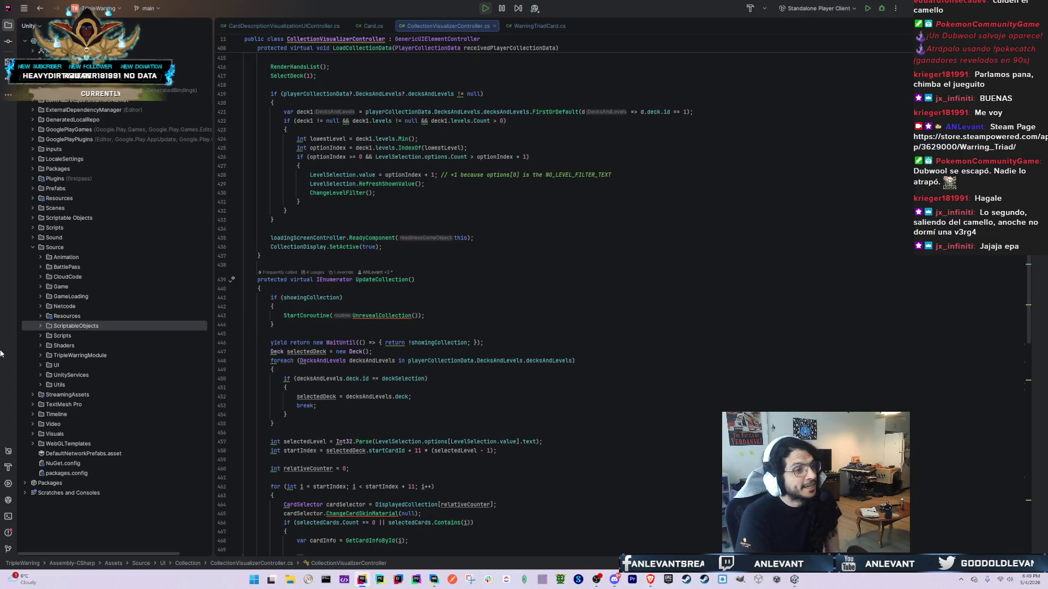
scroll(808, 332, up, 1)
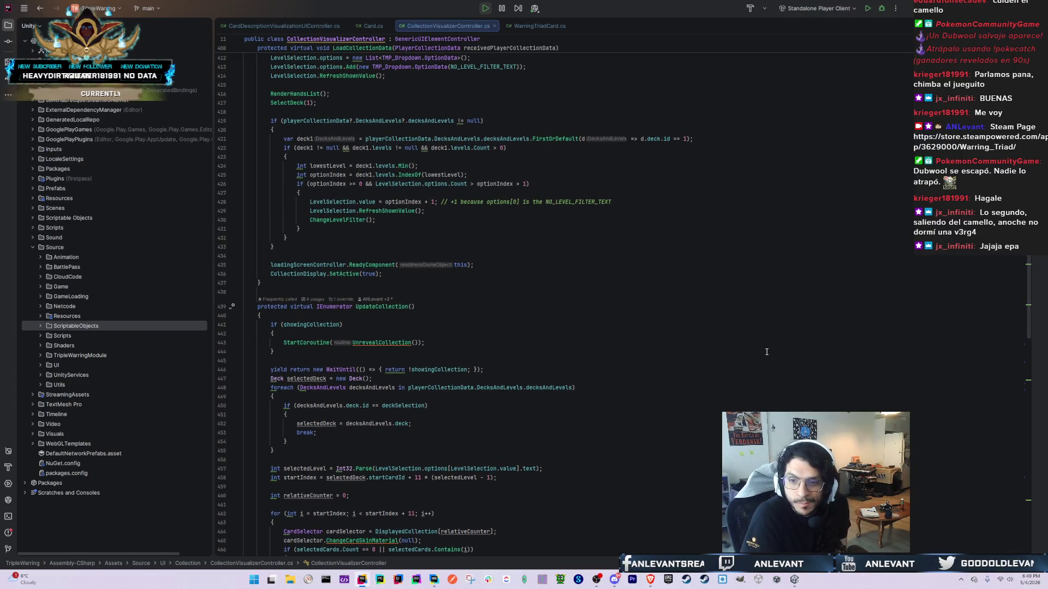
scroll(766, 352, up, 20)
scroll(490, 319, down, 15)
scroll(511, 297, down, 8)
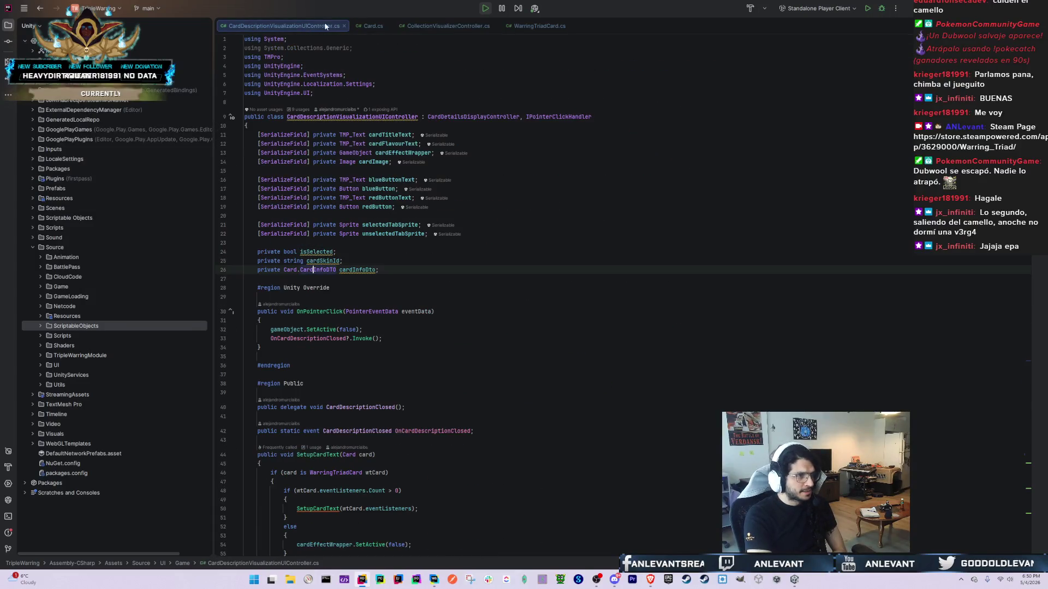
In Card.cs, insert a DESTROY entry on a new line just above INDESTRUCTIBLE.
click(376, 25)
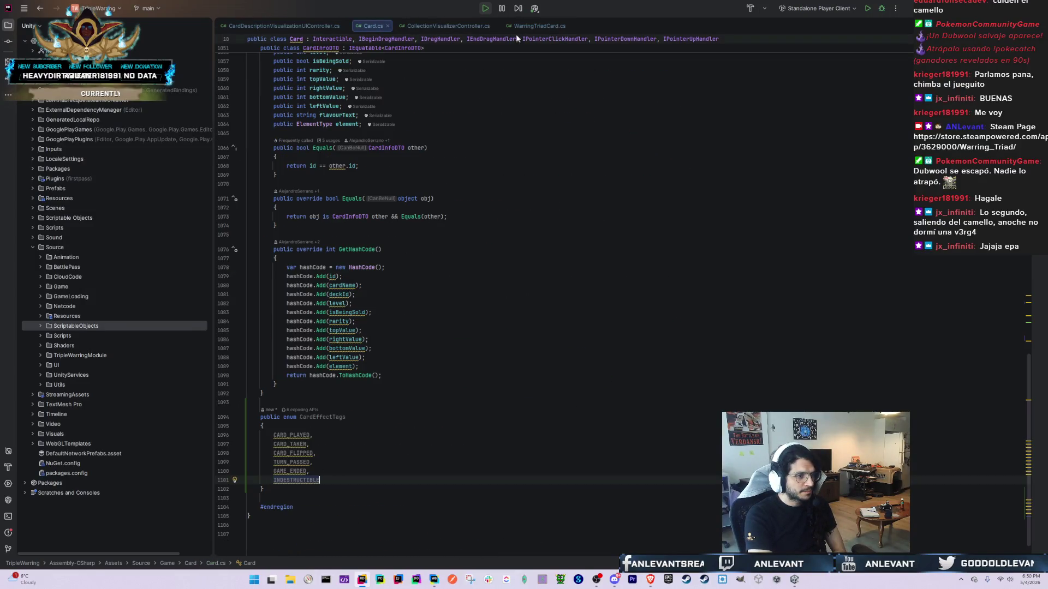
key(alt+Tab)
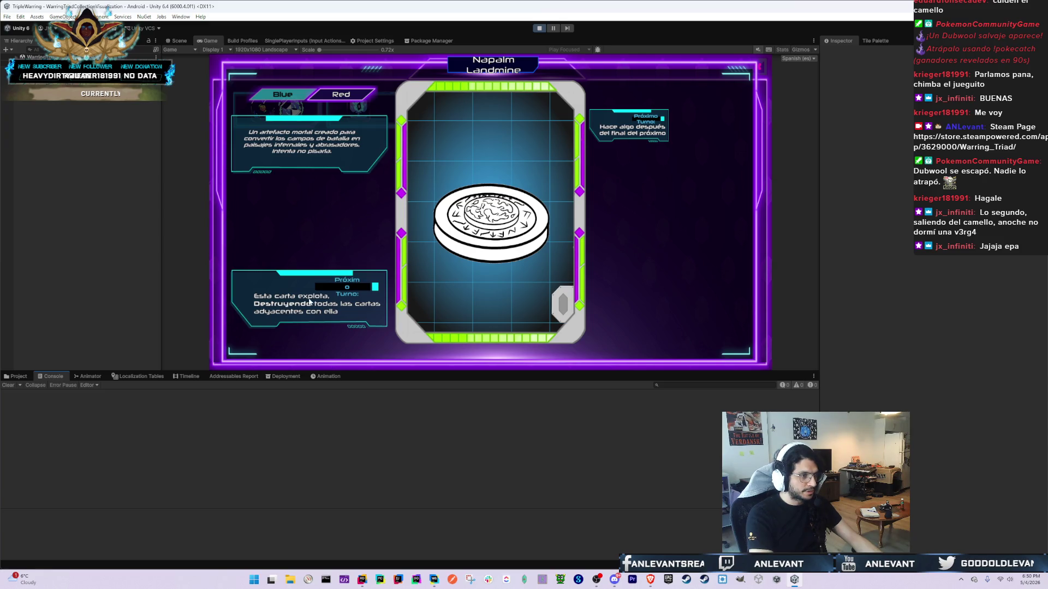
key(alt+Tab)
key(Return)
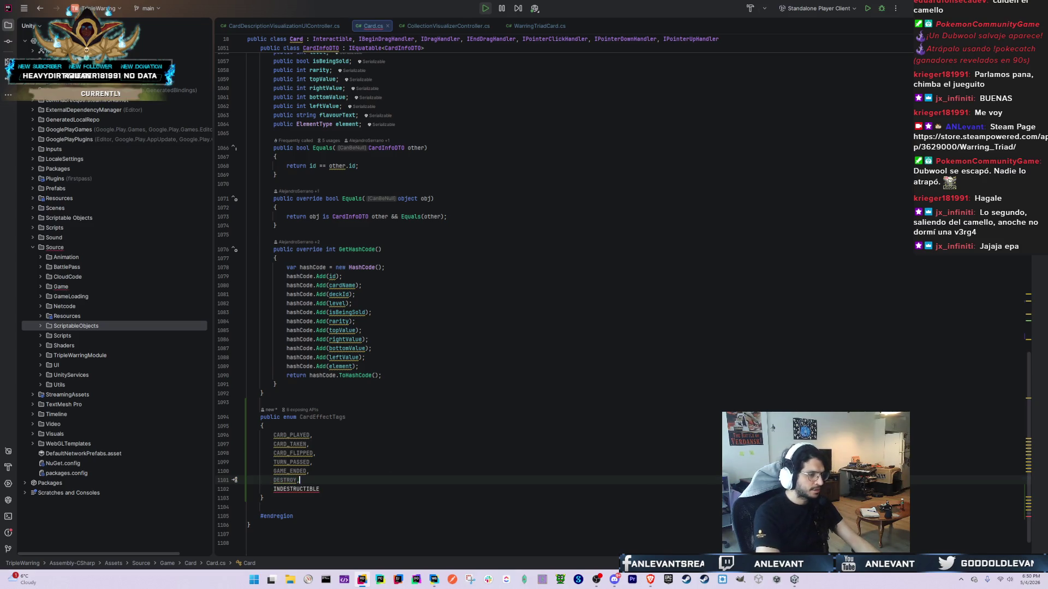
key(alt+Tab)
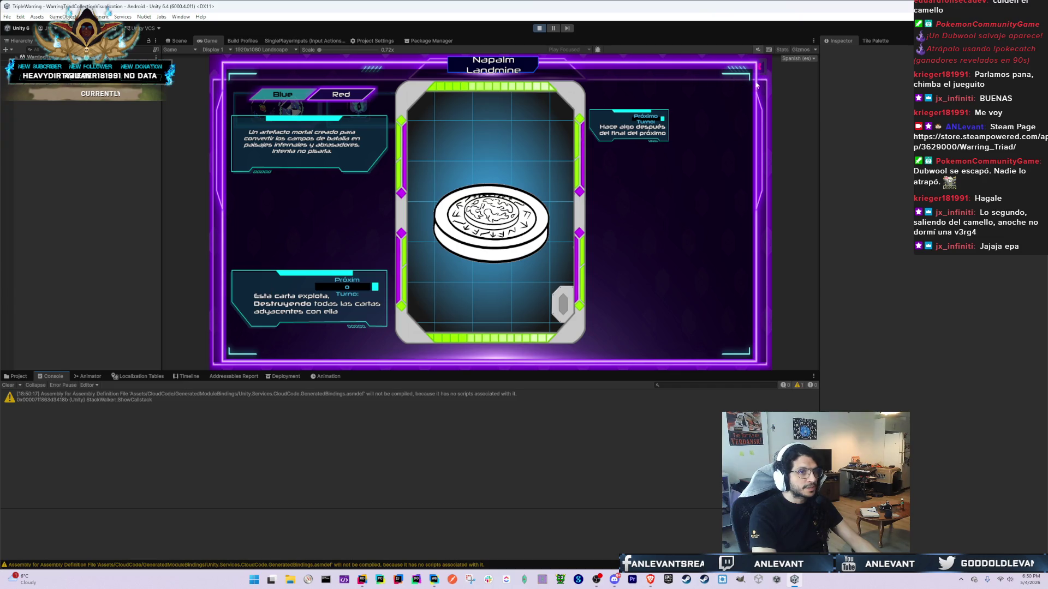
Close the Napalm Landmine card detail, enter play mode and clear the Console.
click(757, 85)
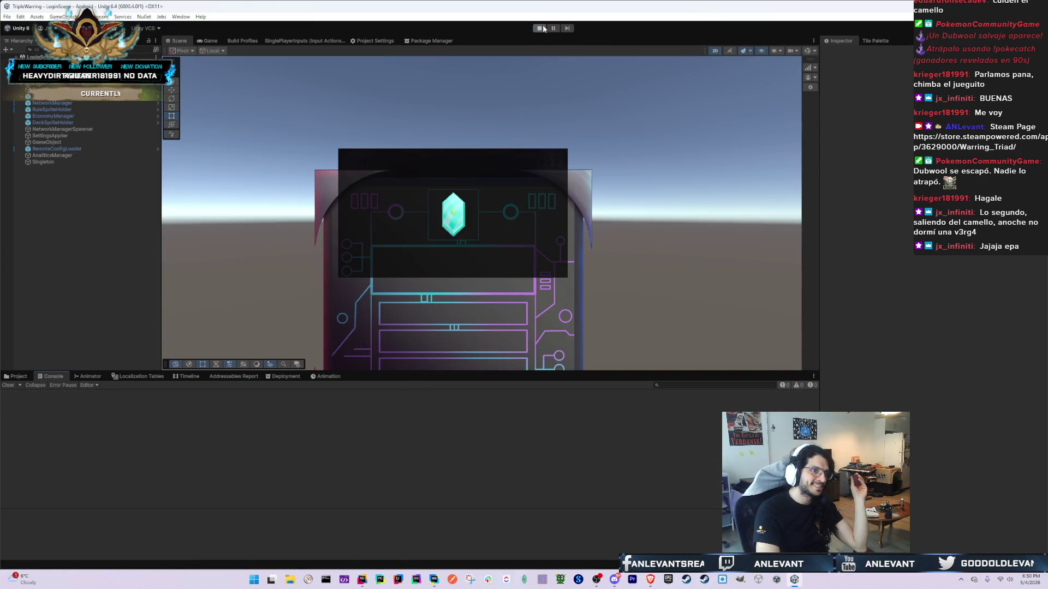
click(540, 29)
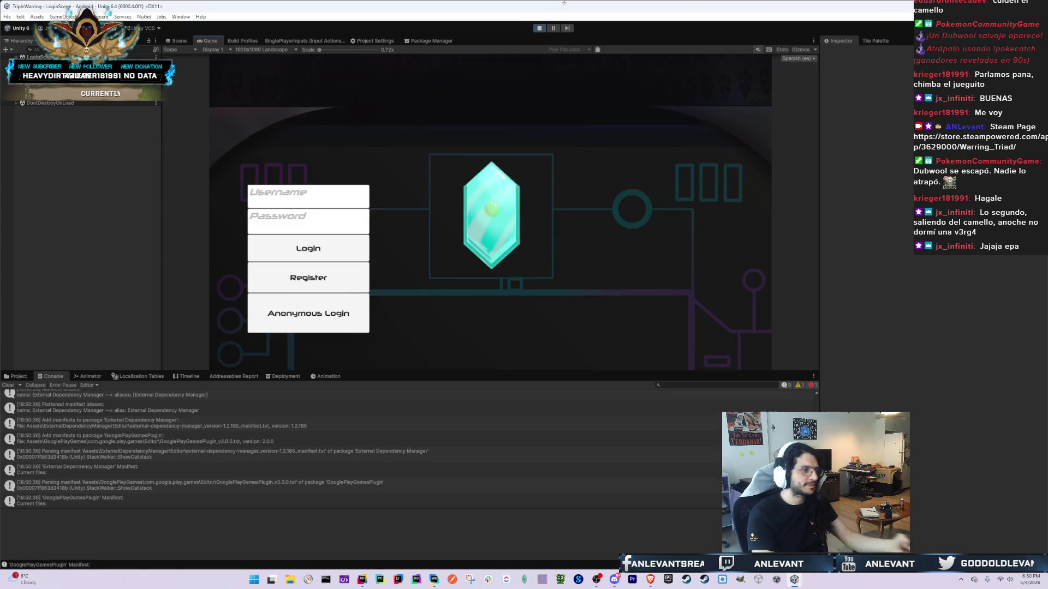
click(7, 396)
click(8, 384)
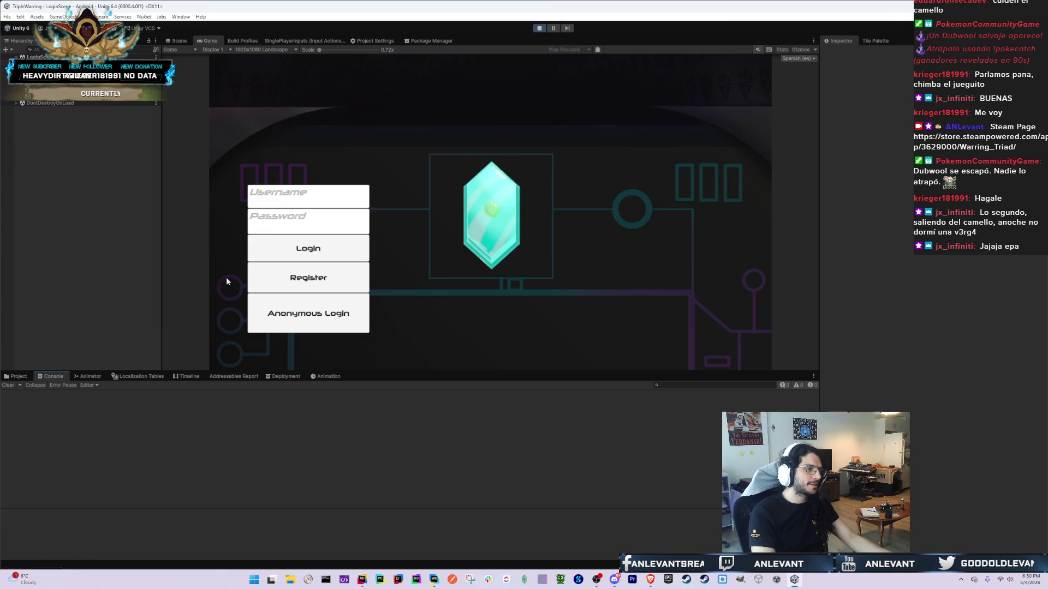
Fill in the login form with the test account's username and password and submit it.
click(289, 204)
click(325, 220)
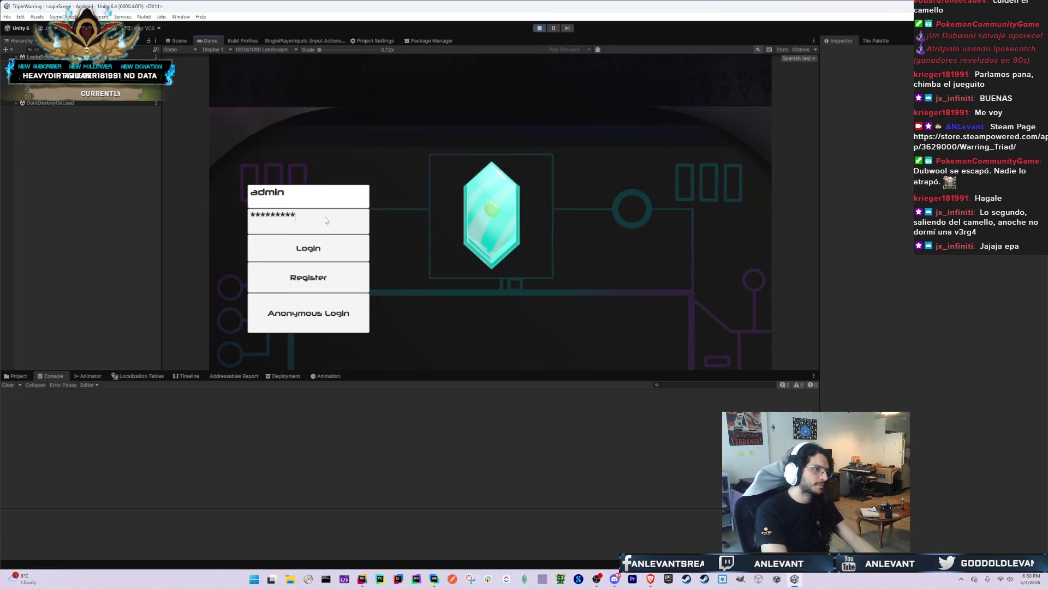
click(337, 249)
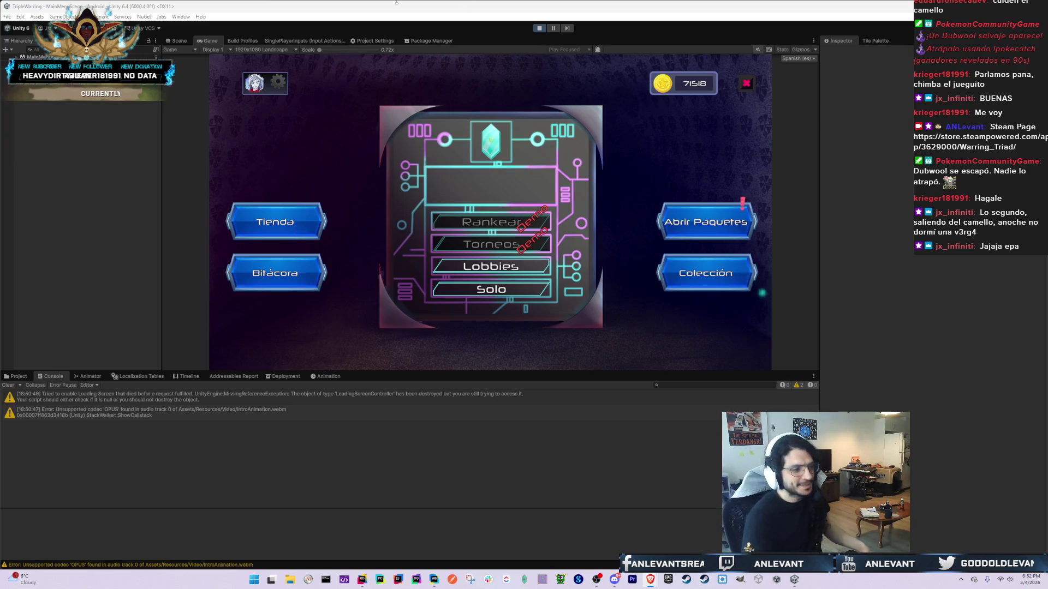
Clear the Console's warnings and errors once the main menu has loaded.
click(9, 385)
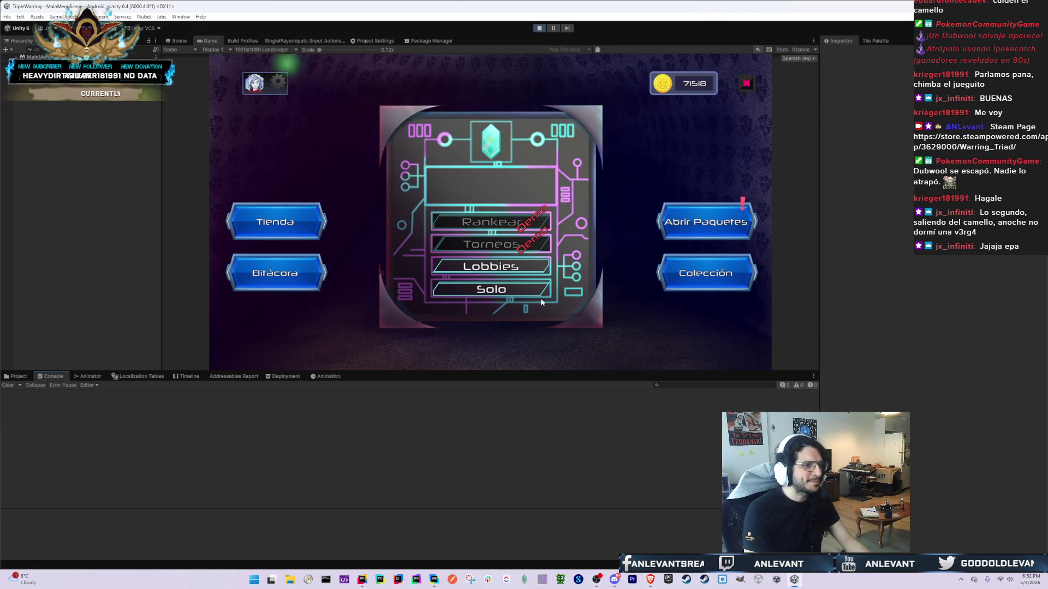
Visit the Solo screen and back, then open Colección to the deck collection view.
click(485, 277)
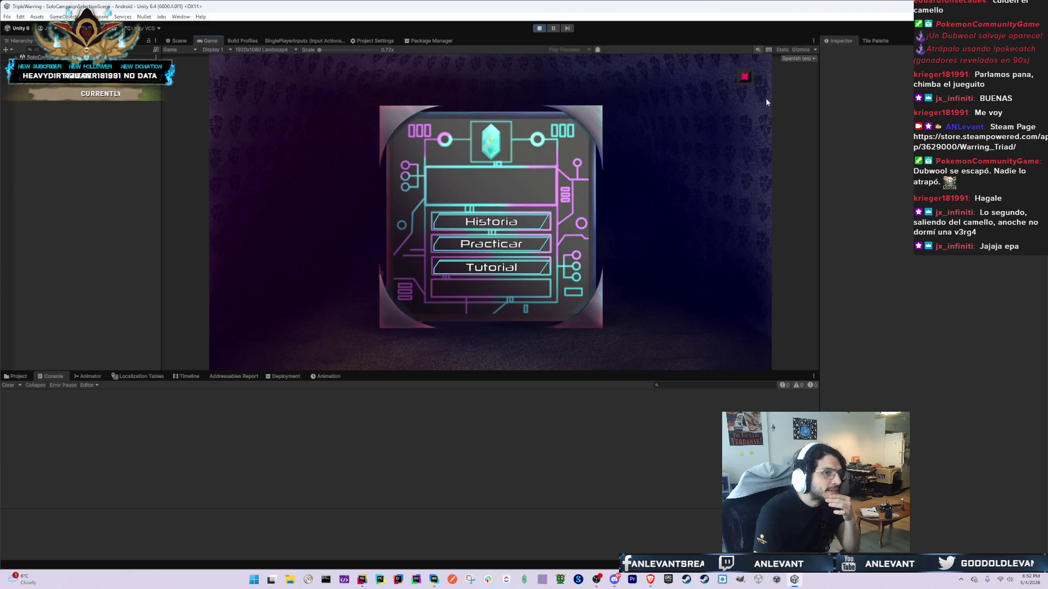
key(Escape)
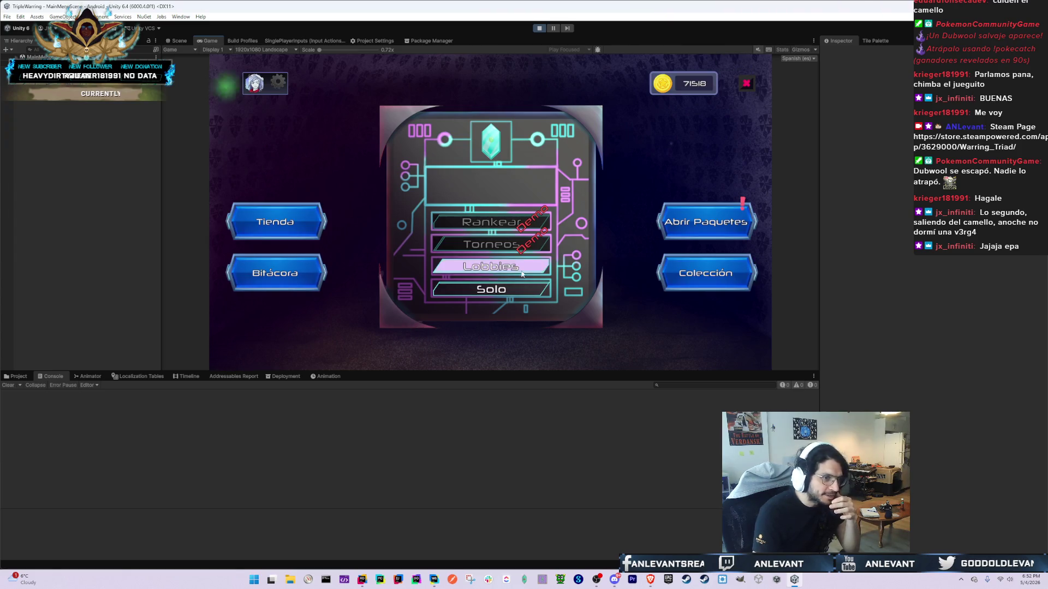
click(629, 307)
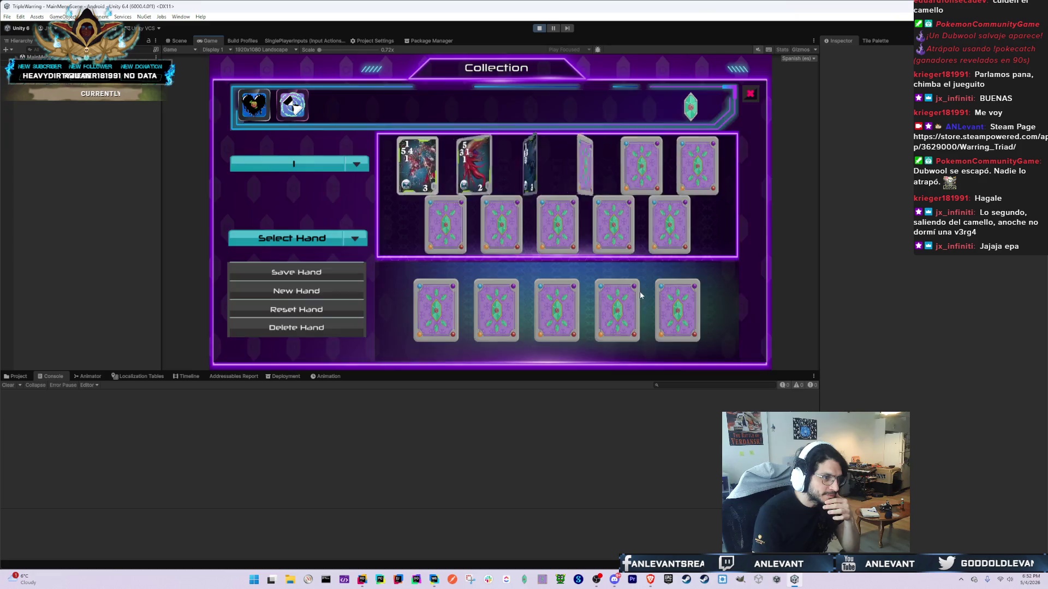
click(692, 108)
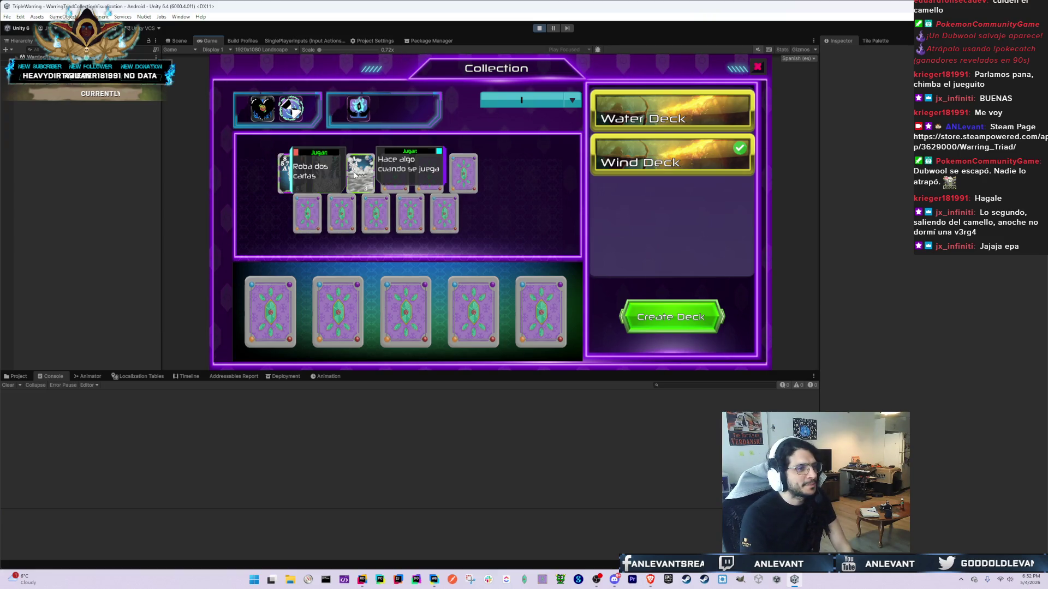
View the Flame Blade card's effect details, then close them.
click(291, 168)
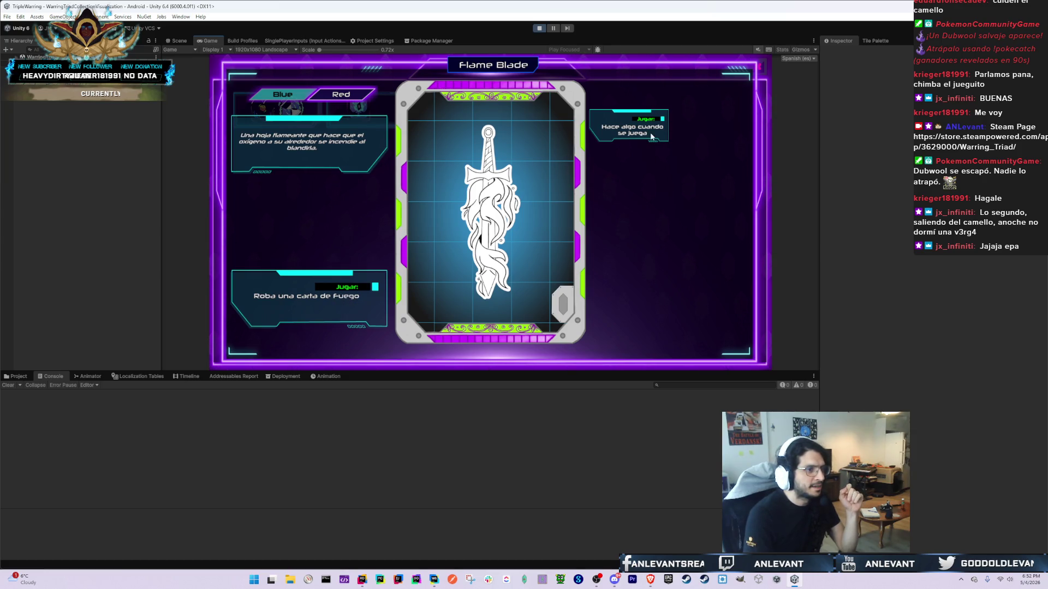
click(352, 241)
click(295, 166)
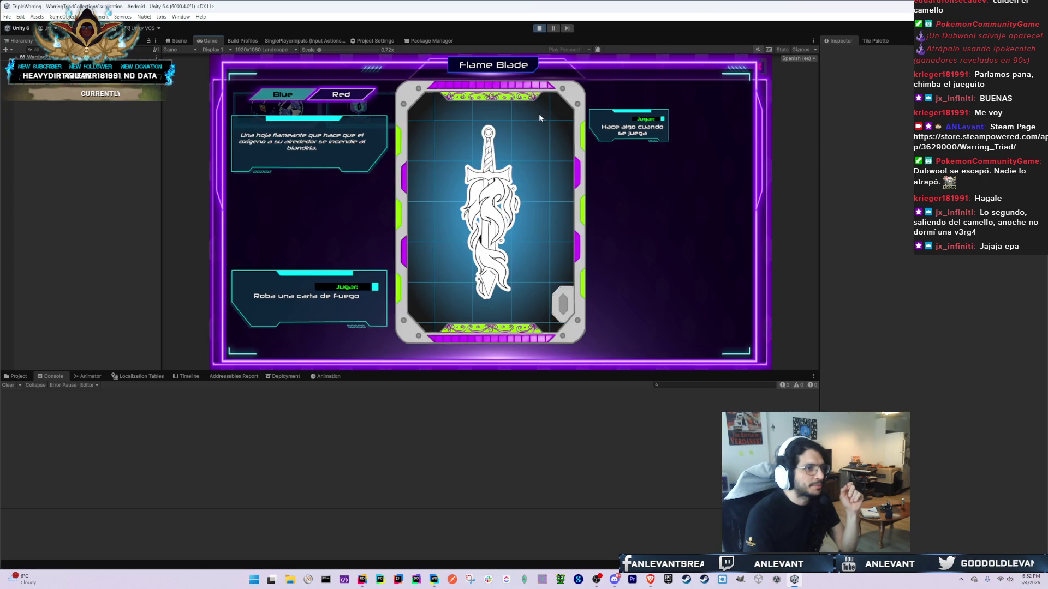
click(303, 223)
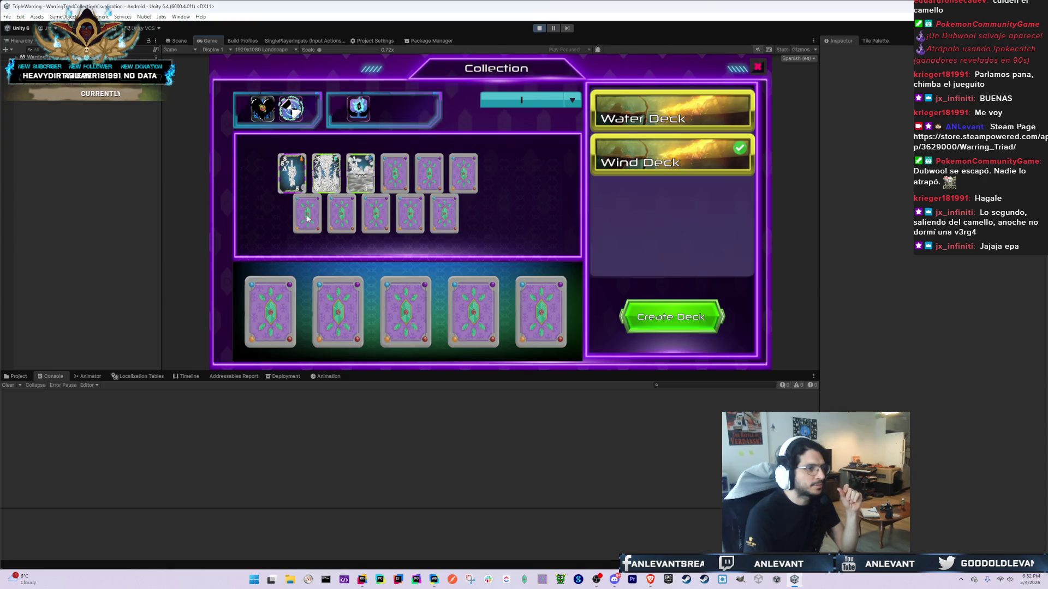
Inspect the Strong Winds, Flame Blade and High Tide card details in turn.
click(324, 174)
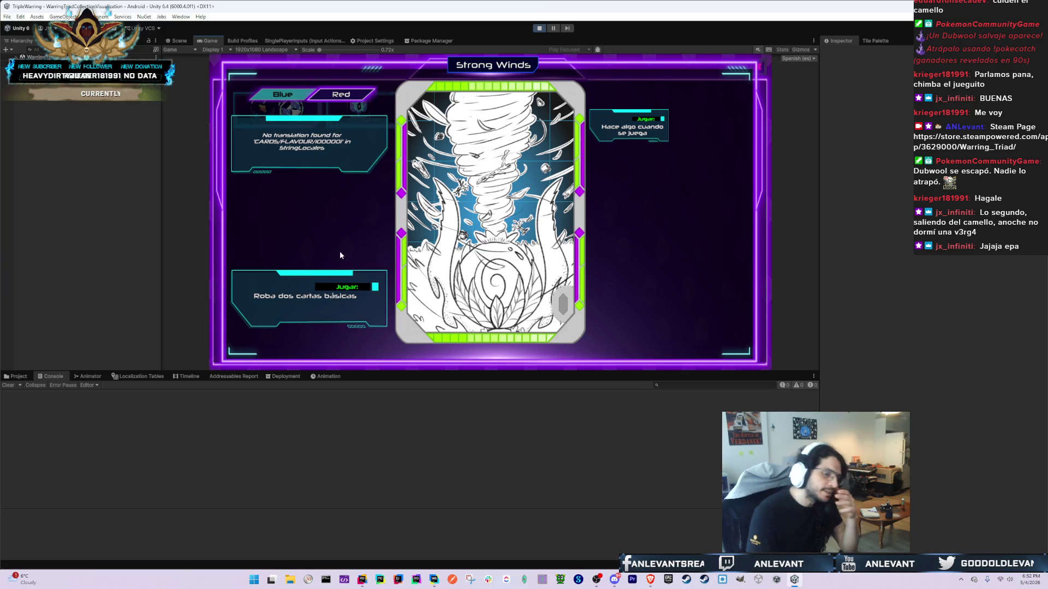
click(342, 300)
click(285, 185)
click(354, 303)
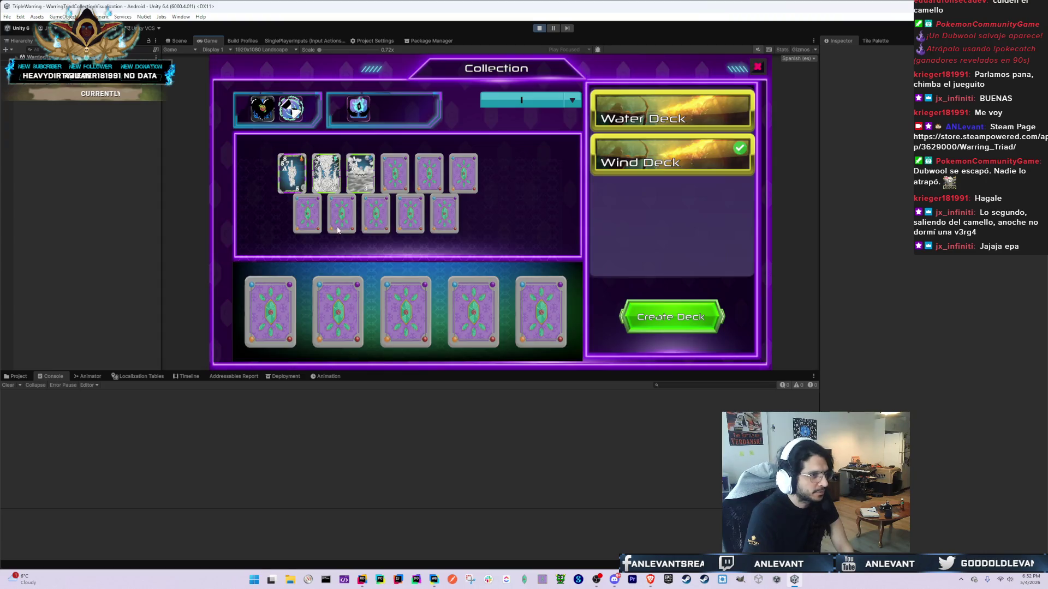
click(370, 177)
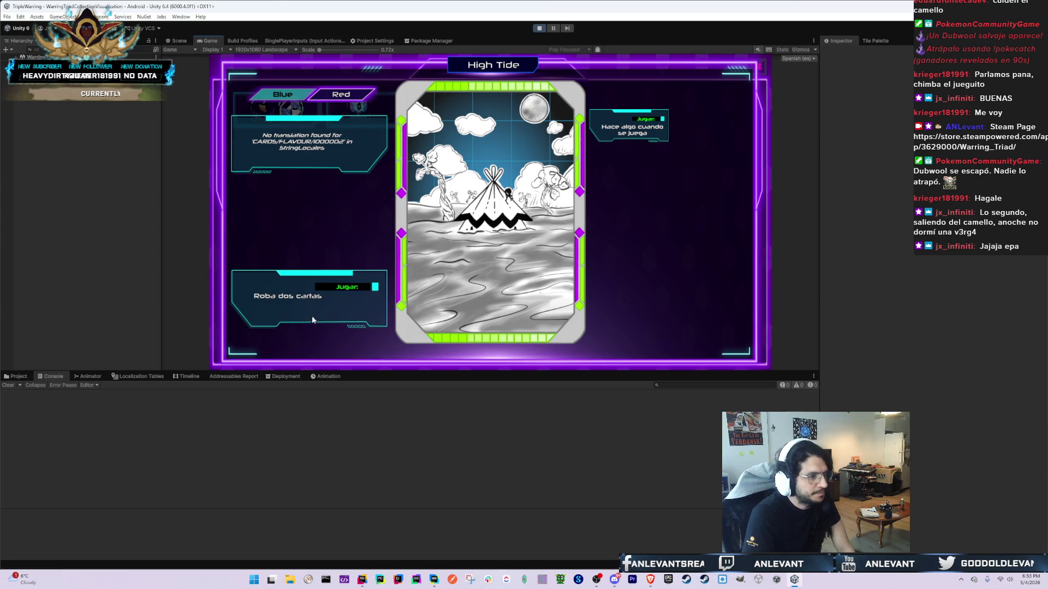
click(331, 246)
Filter the collection to level 3 and inspect the Fire Slug and Flashbird cards.
click(483, 100)
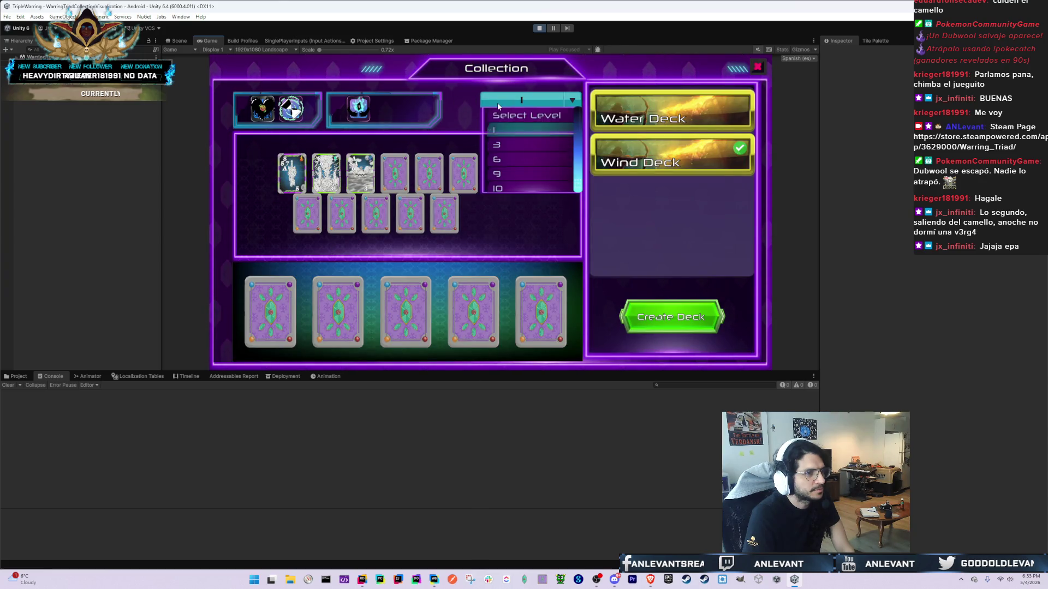
click(503, 147)
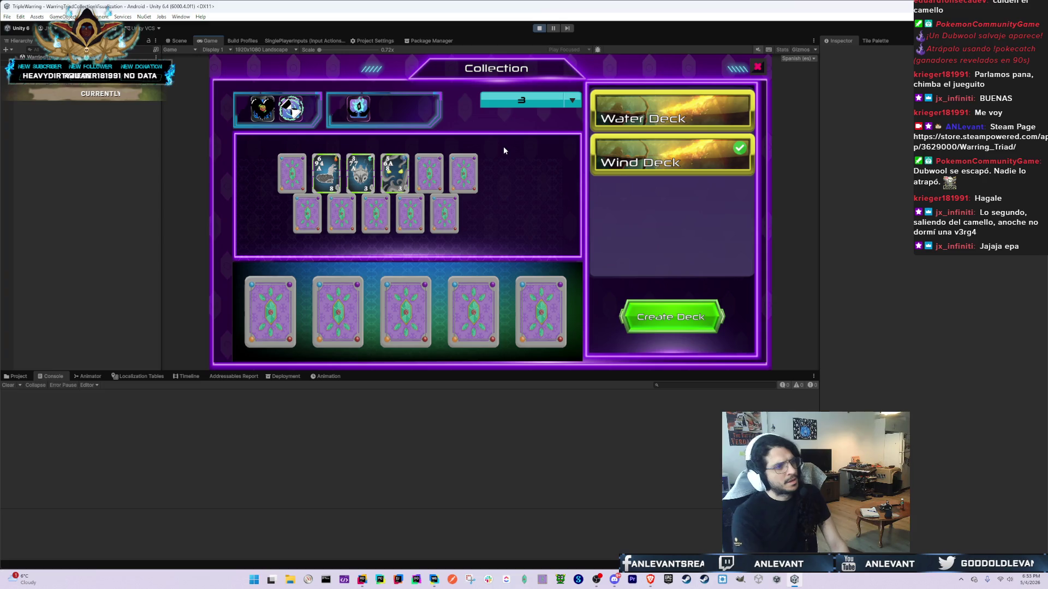
click(330, 169)
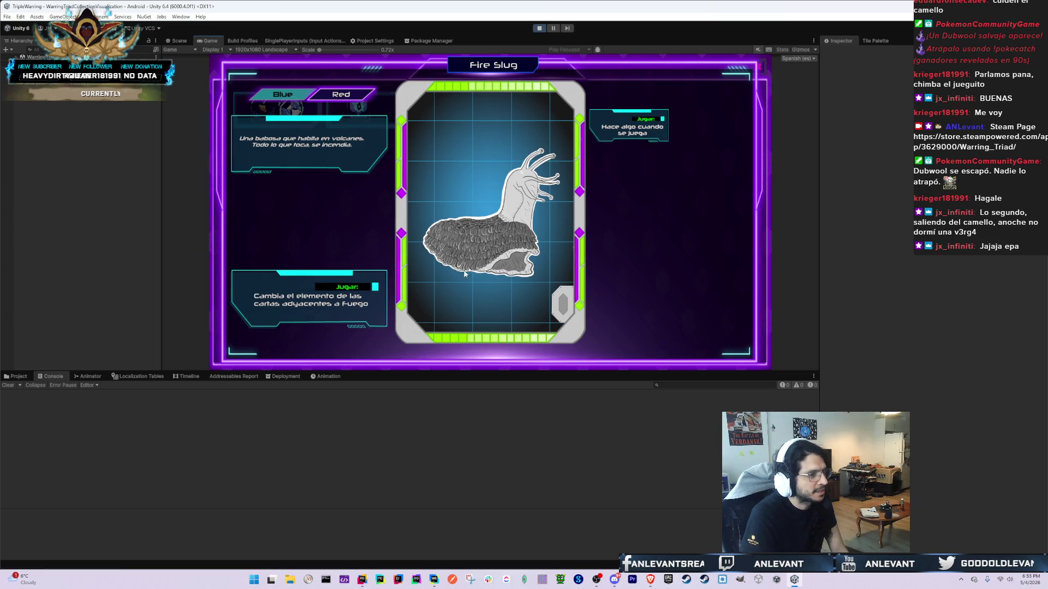
click(643, 250)
click(363, 186)
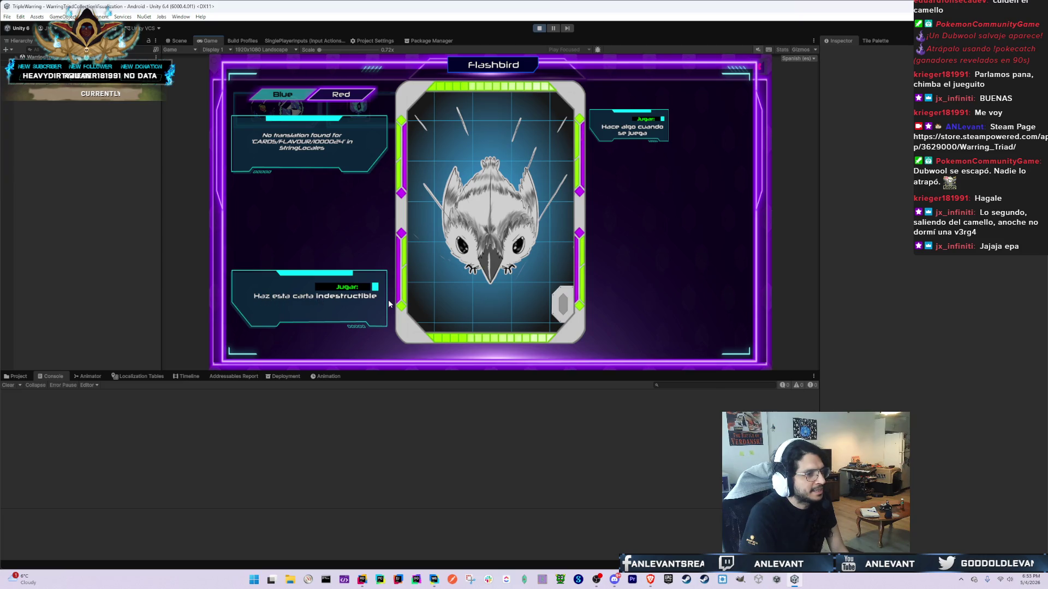
click(631, 229)
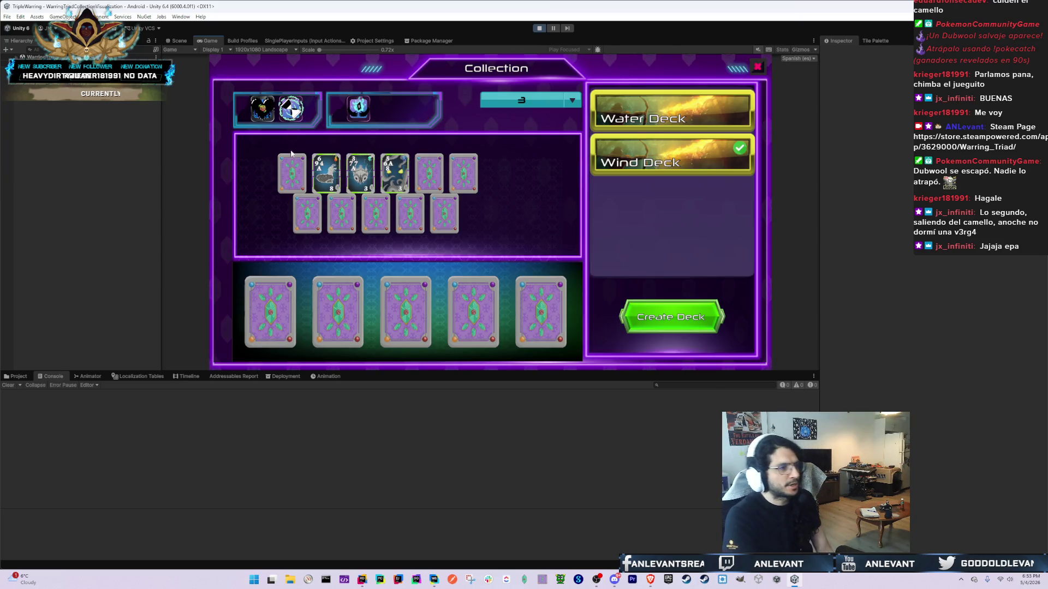
Close the Fire Slug detail, filter to level 6 cards and open Napalm Landmine's details.
click(336, 195)
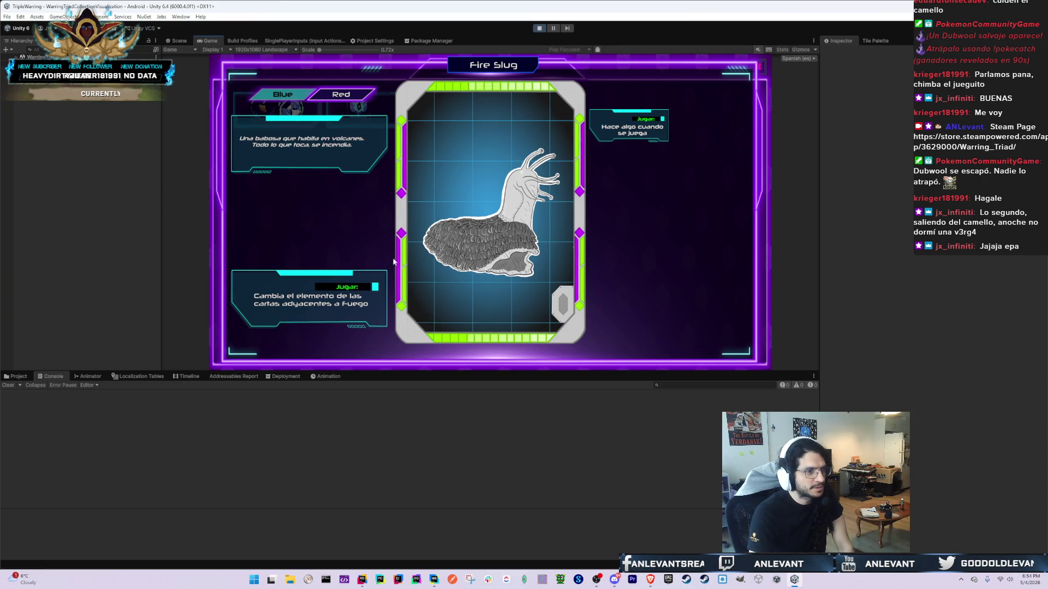
click(675, 265)
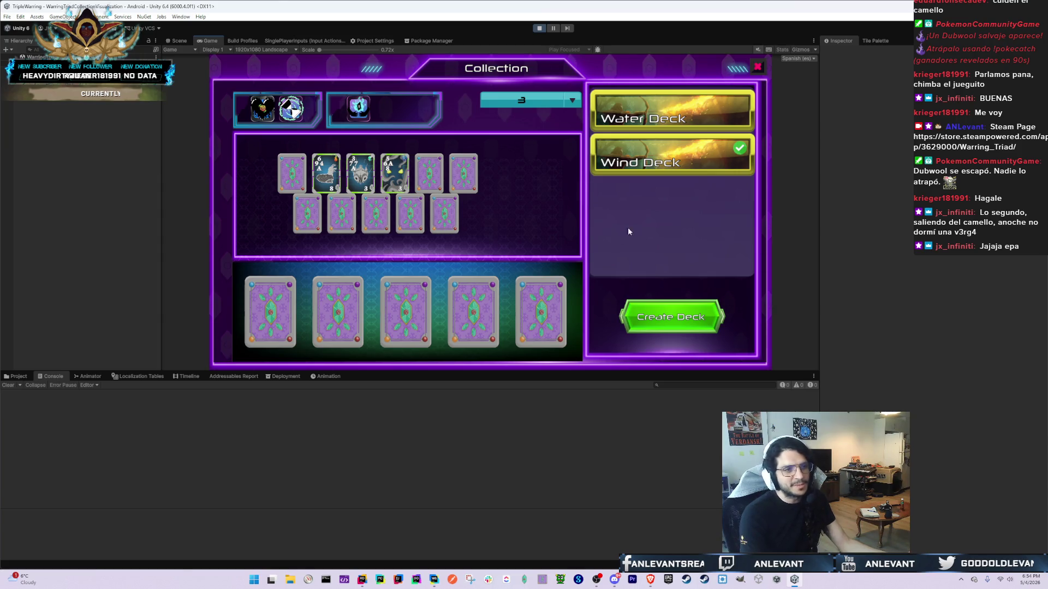
click(516, 101)
click(513, 159)
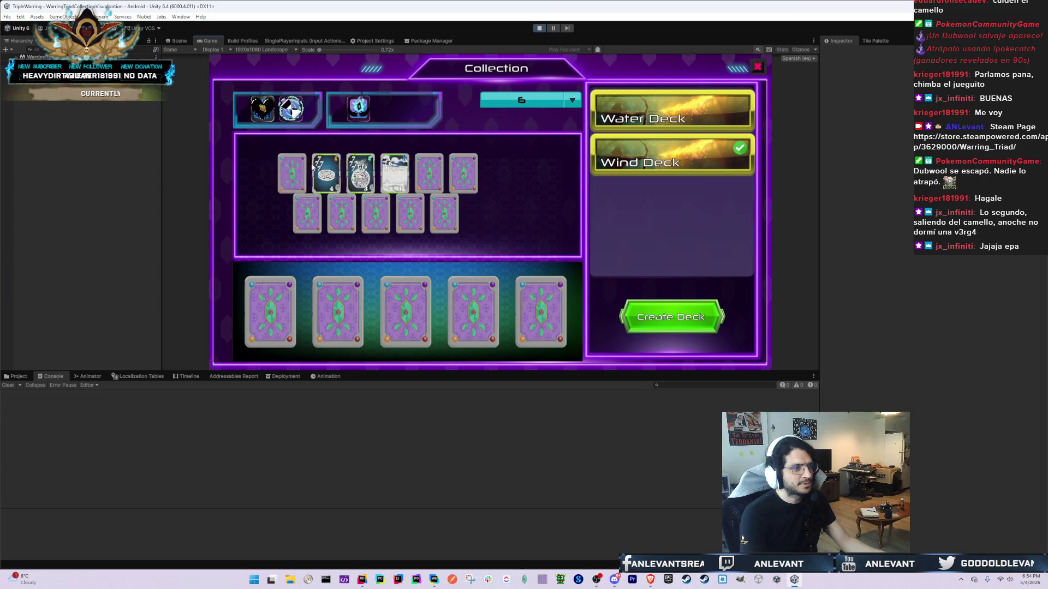
click(334, 182)
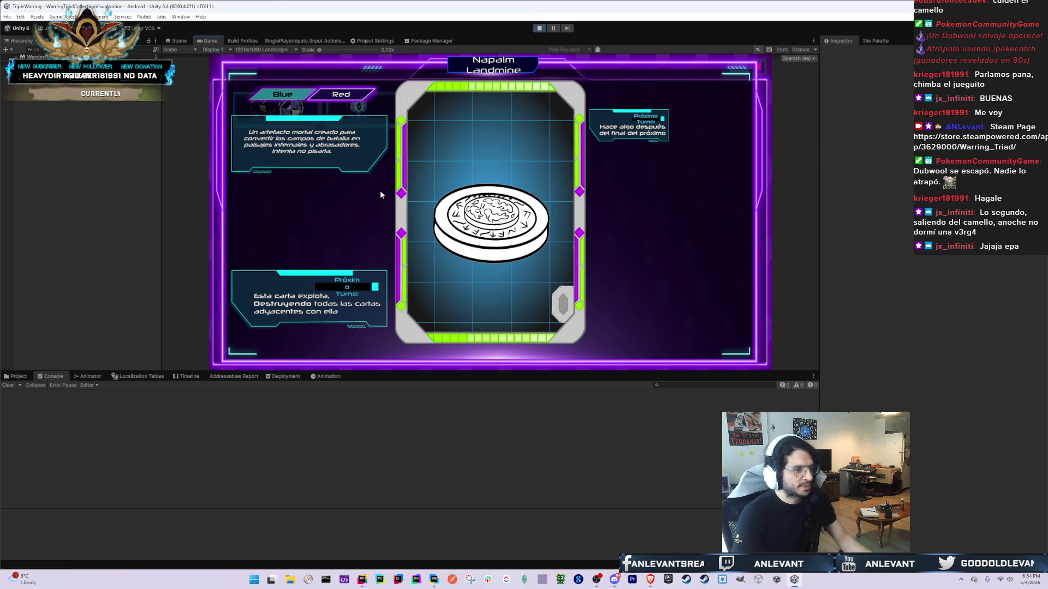
key(alt+Tab)
key(alt+Tab)
key(alt+Tab)
Add a comma after INDESTRUCTIBLE and a new EXPLODE, entry below it in Card.cs.
key(alt+shift+Tab)
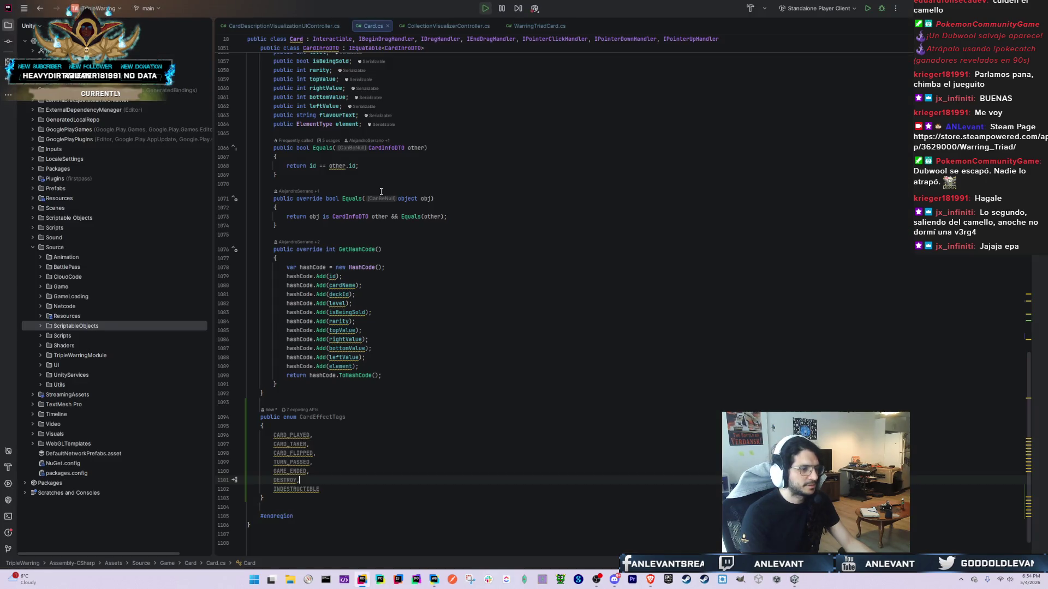
key(Return)
text(X)
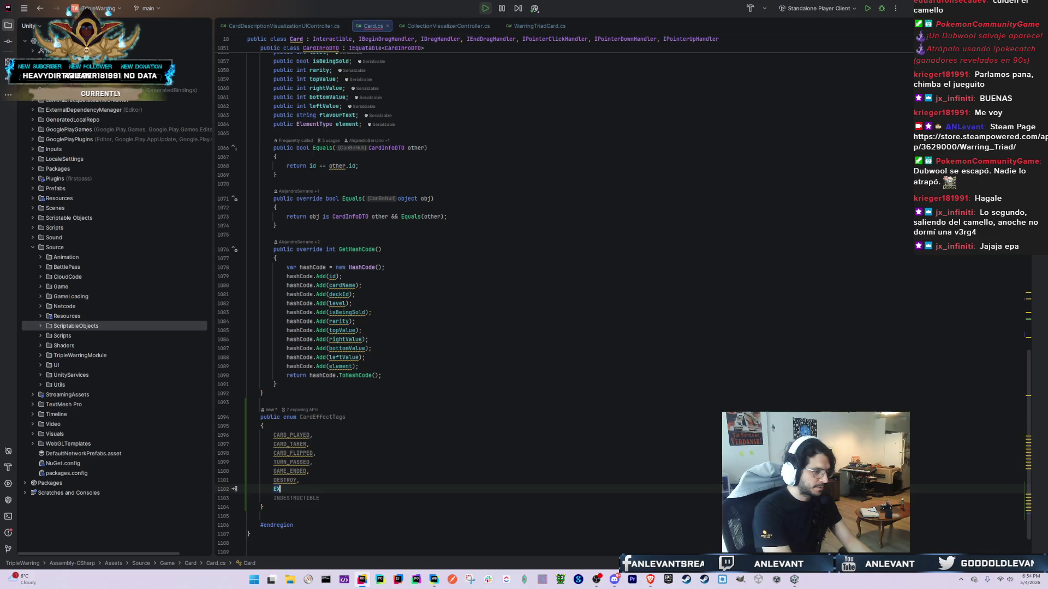
key(BackSpace)
key(BackSpace)
key(Down)
key(End)
text(,)
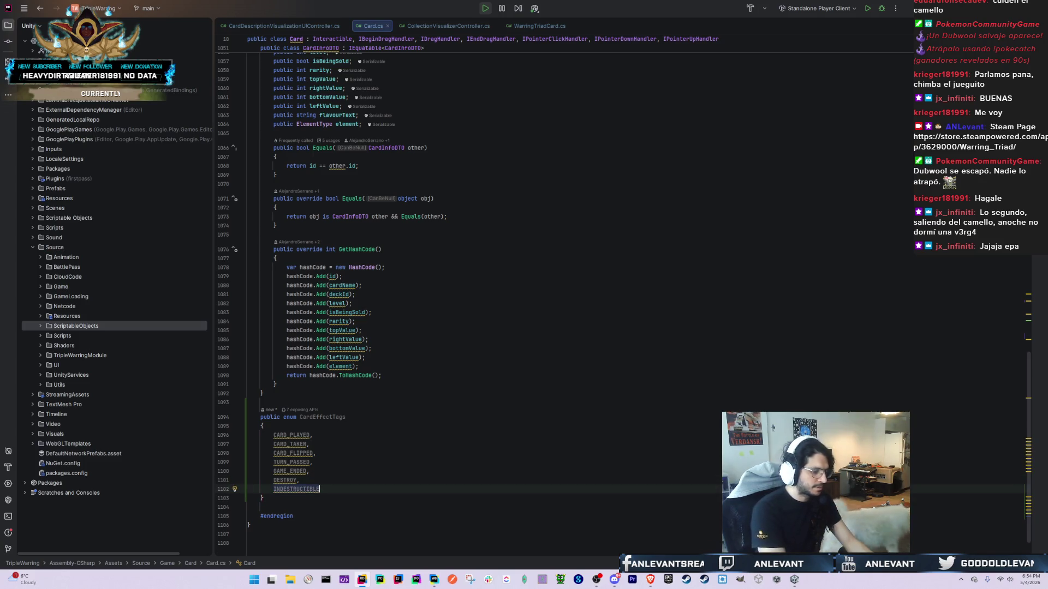
key(Return)
text(EXPLODE)
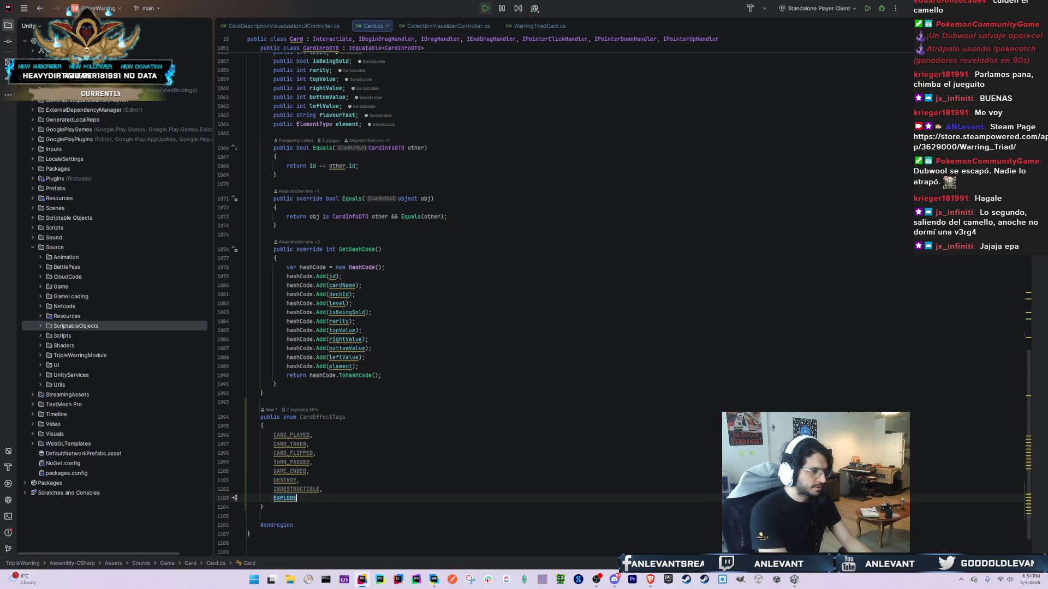
text(,)
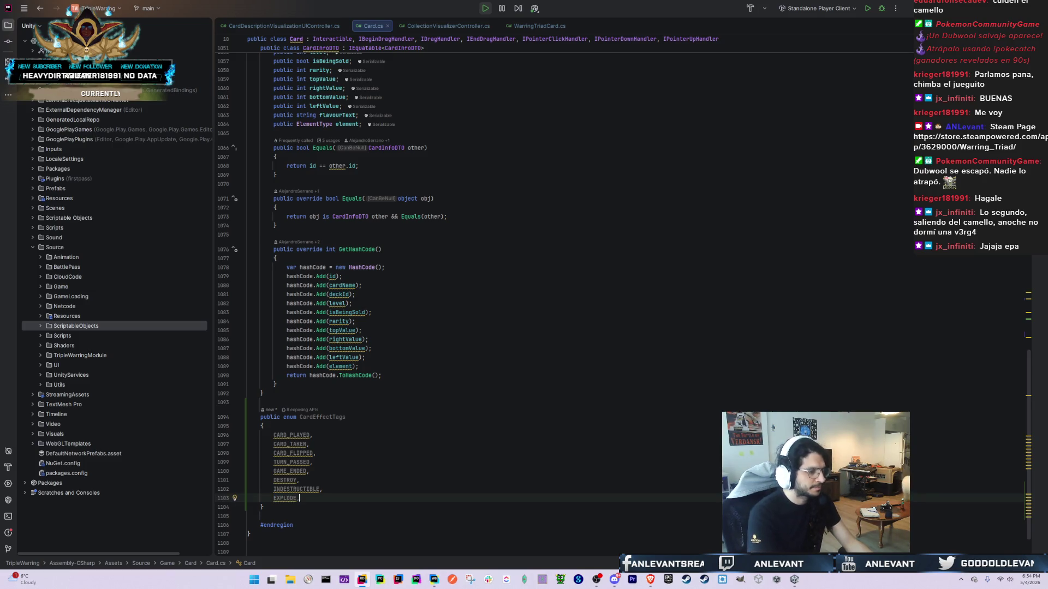
Return to the Unity editor so the updated scripts recompile.
key(alt+Tab)
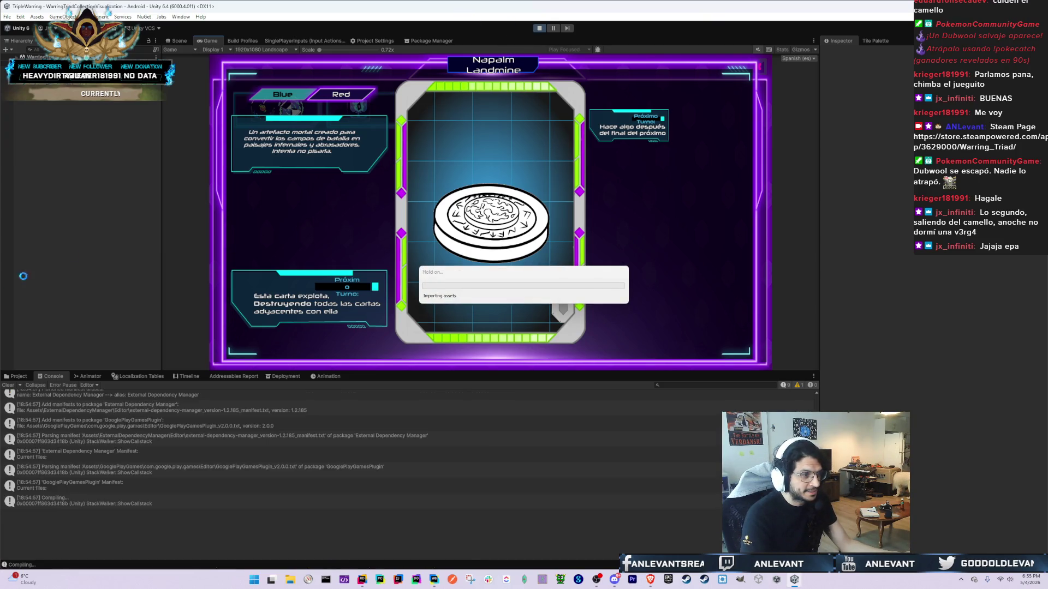
key(alt+Tab)
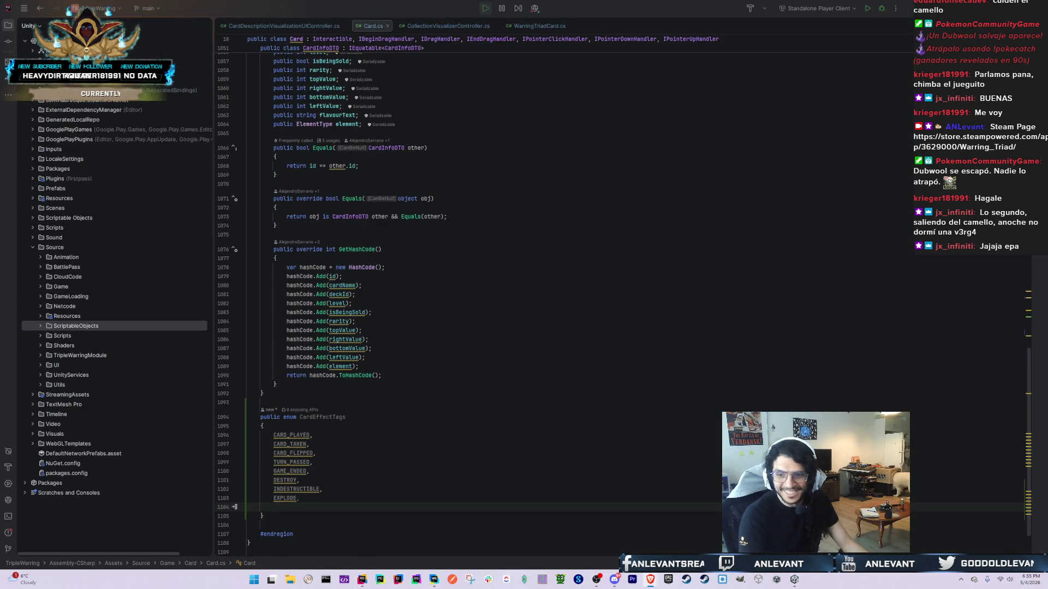
key(alt+Tab)
click(403, 306)
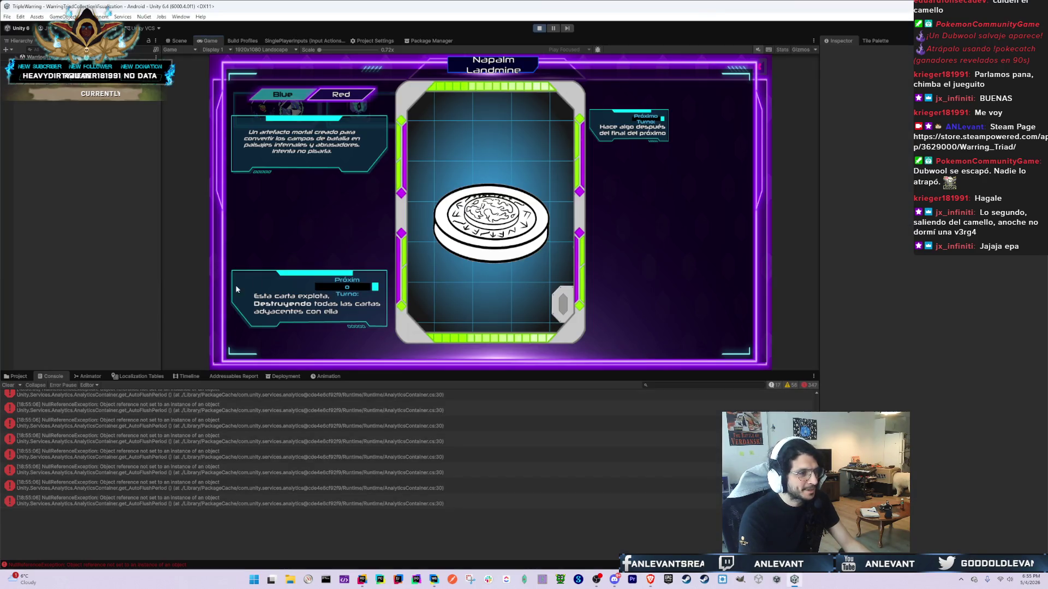
Close the Napalm Landmine detail, stop play mode, clear the Console and press Play again.
click(722, 141)
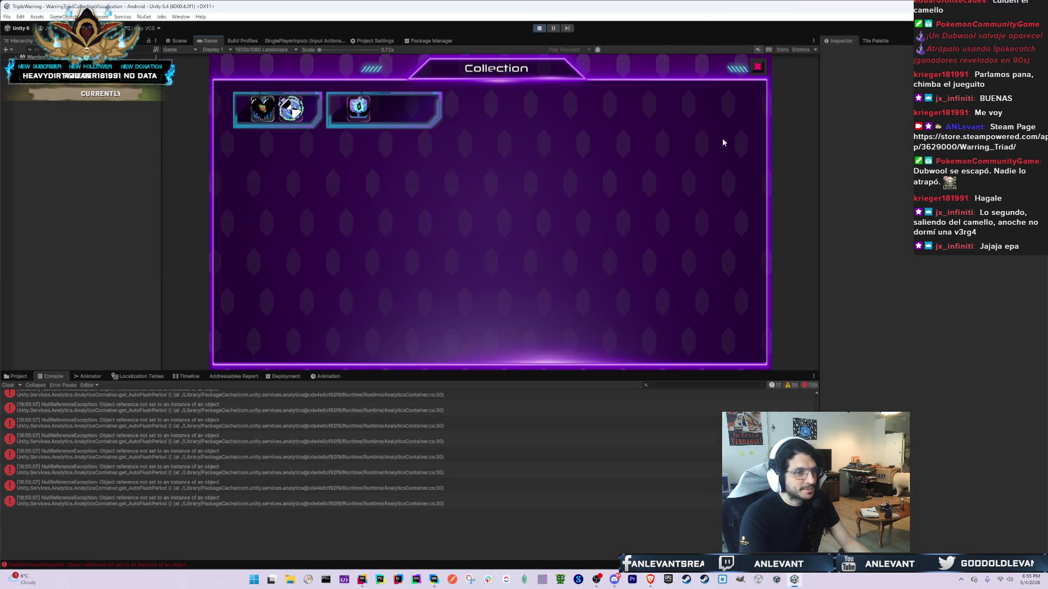
click(539, 29)
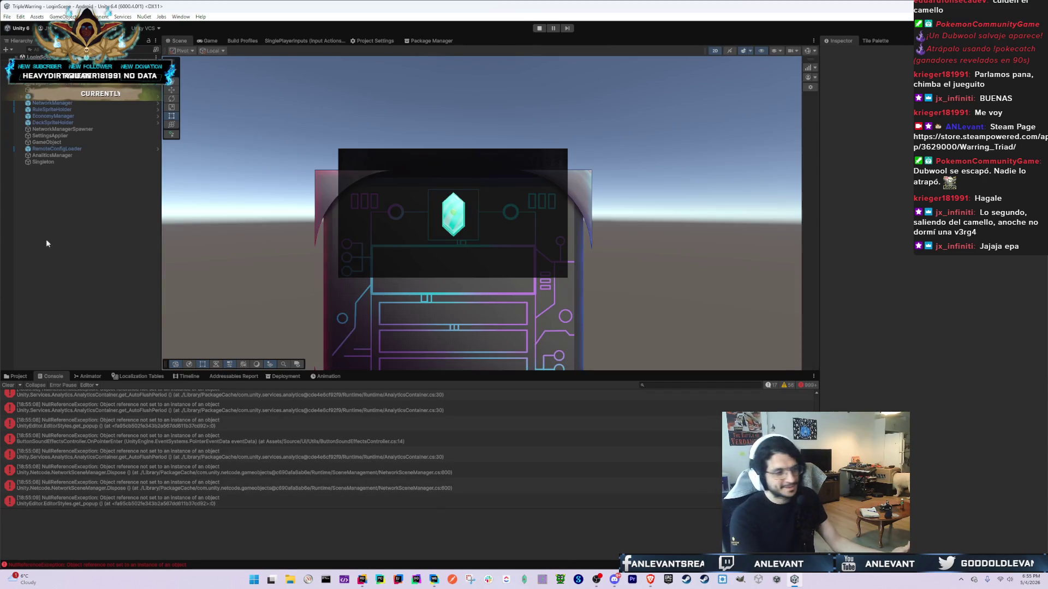
click(8, 385)
click(538, 28)
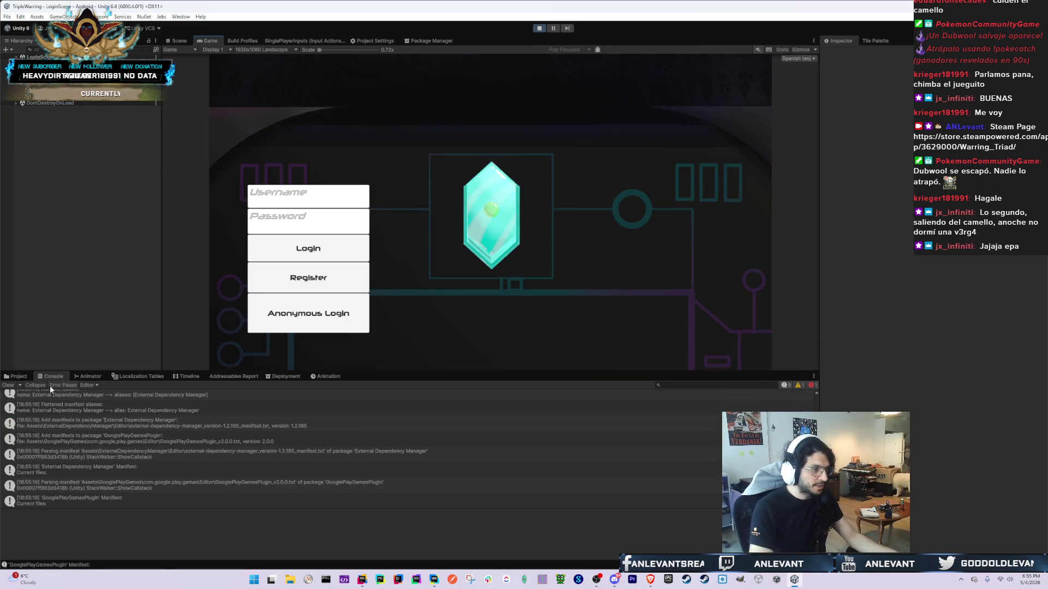
click(11, 385)
Enter the test account's username and password in the login form and submit it.
click(306, 196)
text(admin)
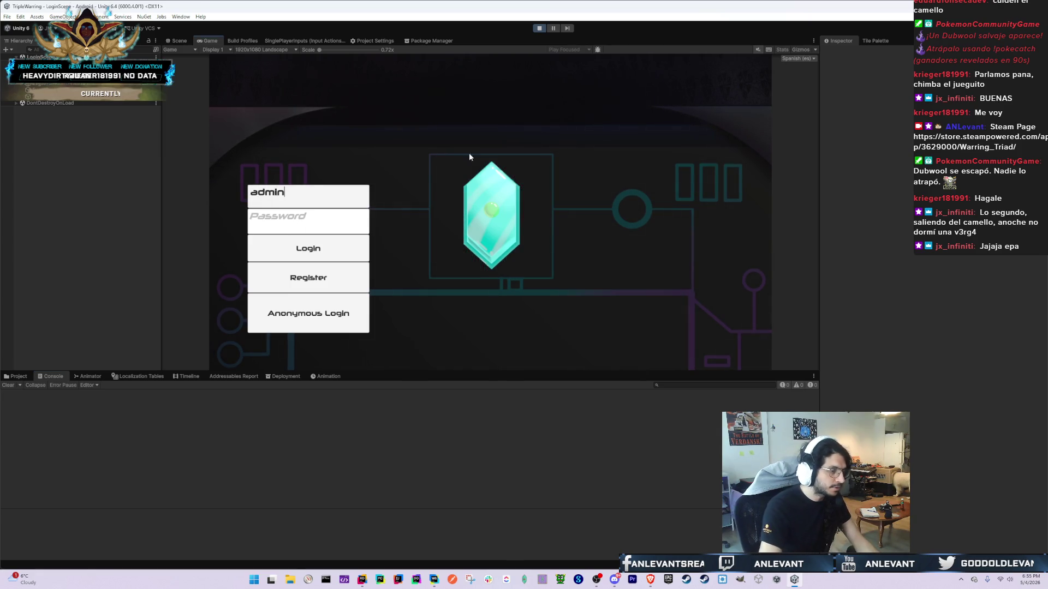
click(310, 233)
text(***********)
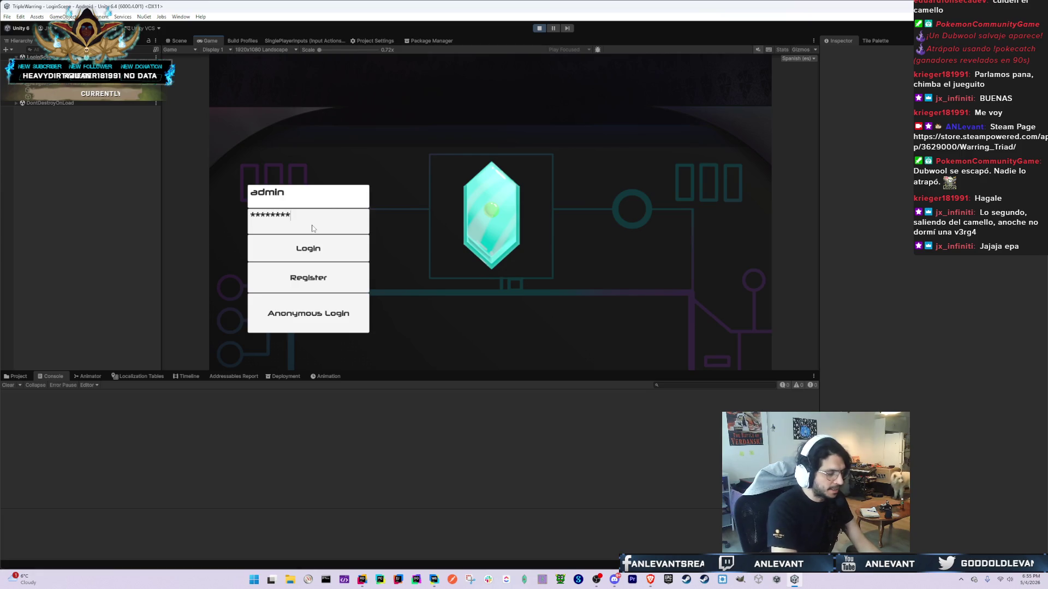
click(328, 248)
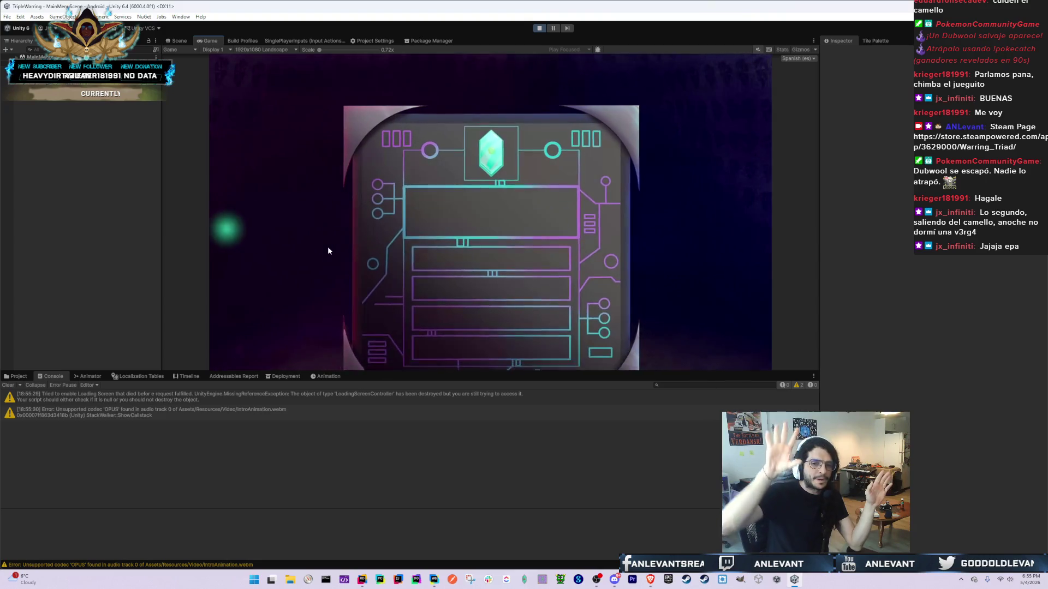
Clear the Console, visit Solo and back, then enter Colección's deck-building screen.
click(8, 385)
click(468, 293)
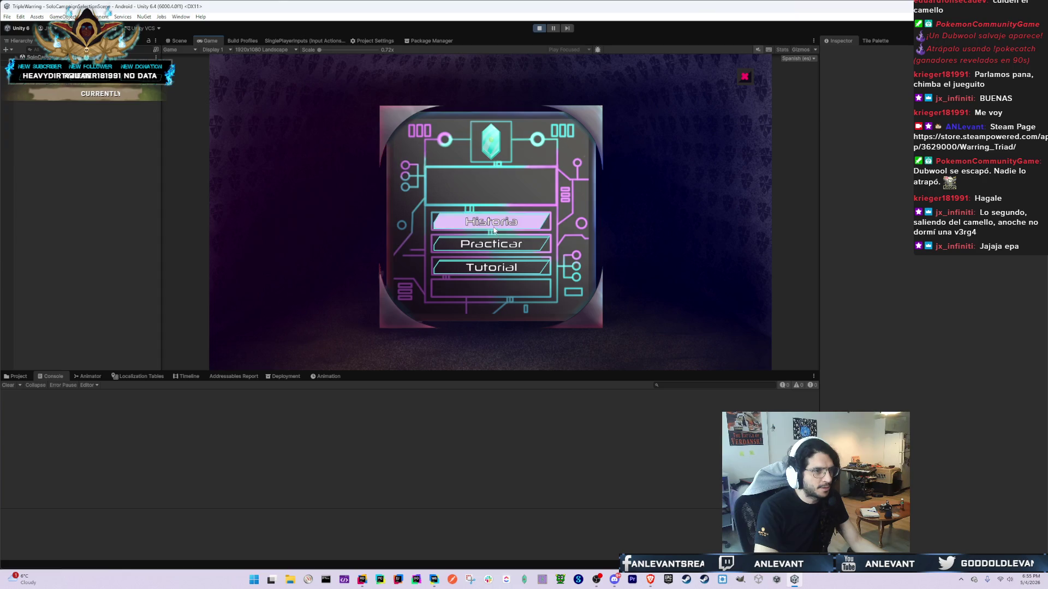
key(Escape)
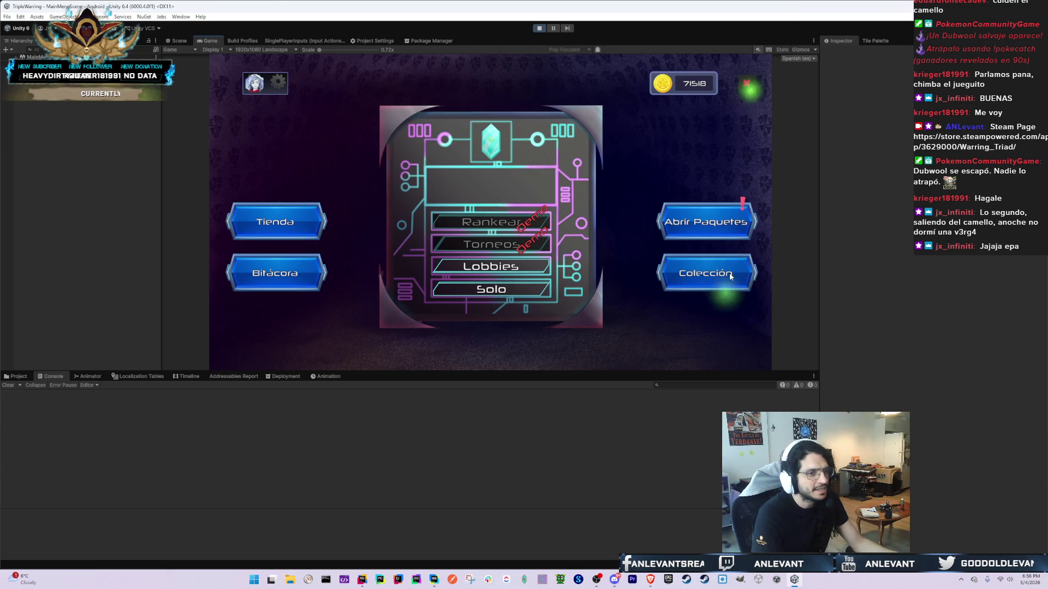
click(513, 272)
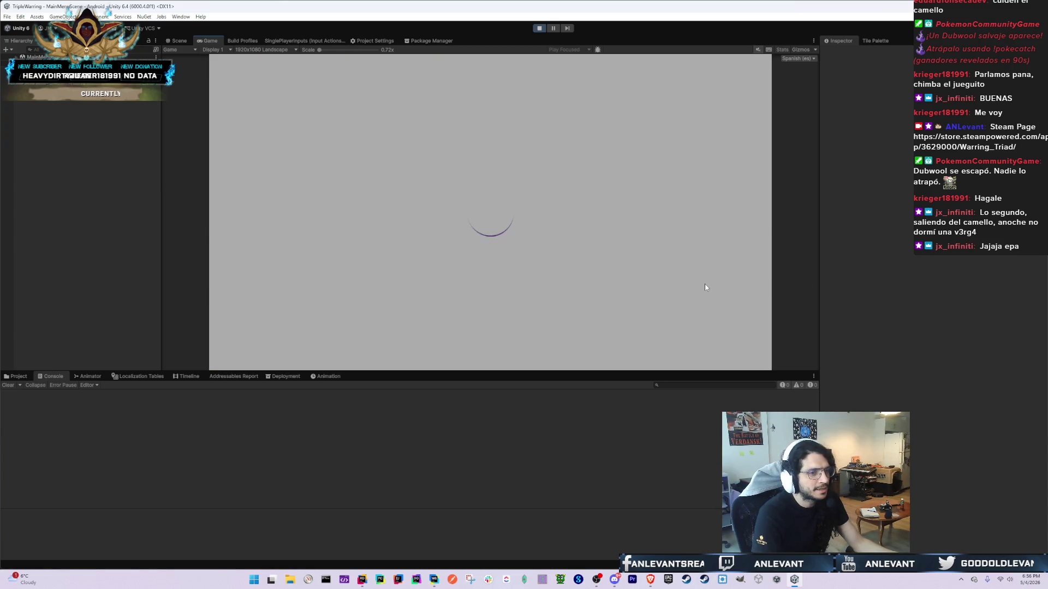
click(692, 107)
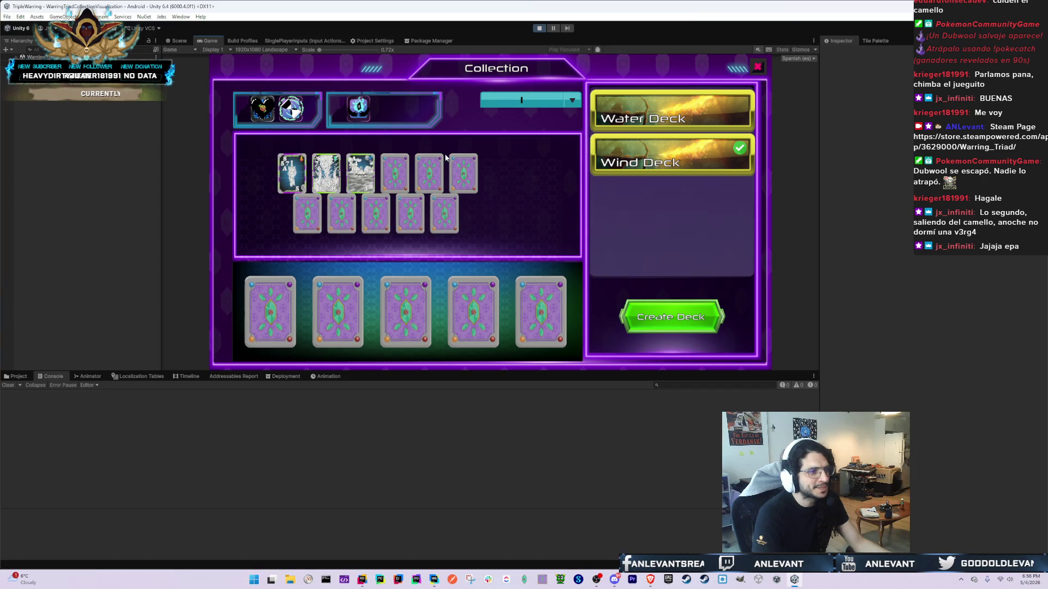
mouse_move(359, 167)
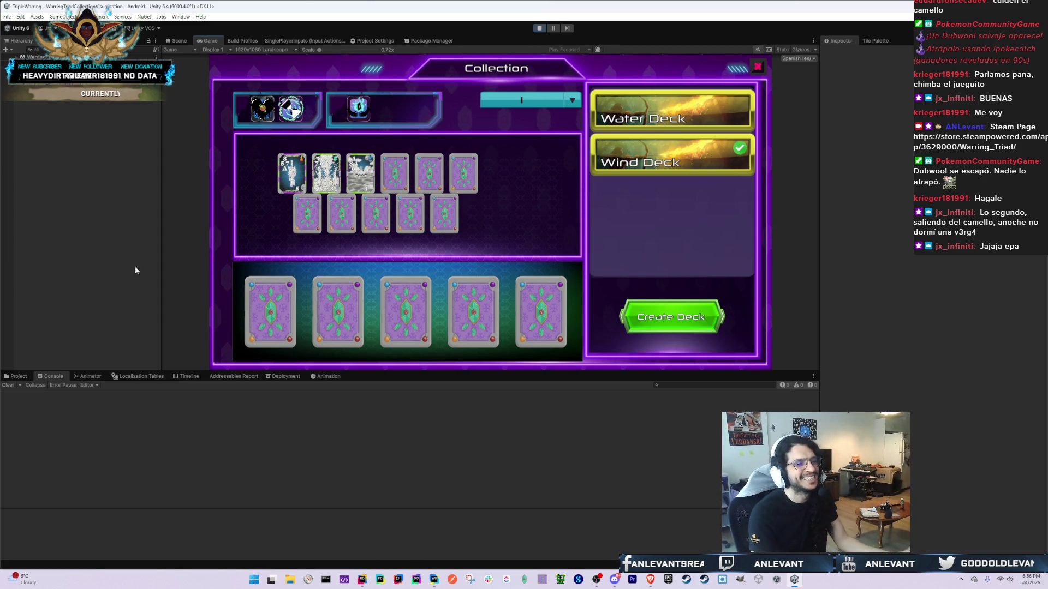
click(516, 99)
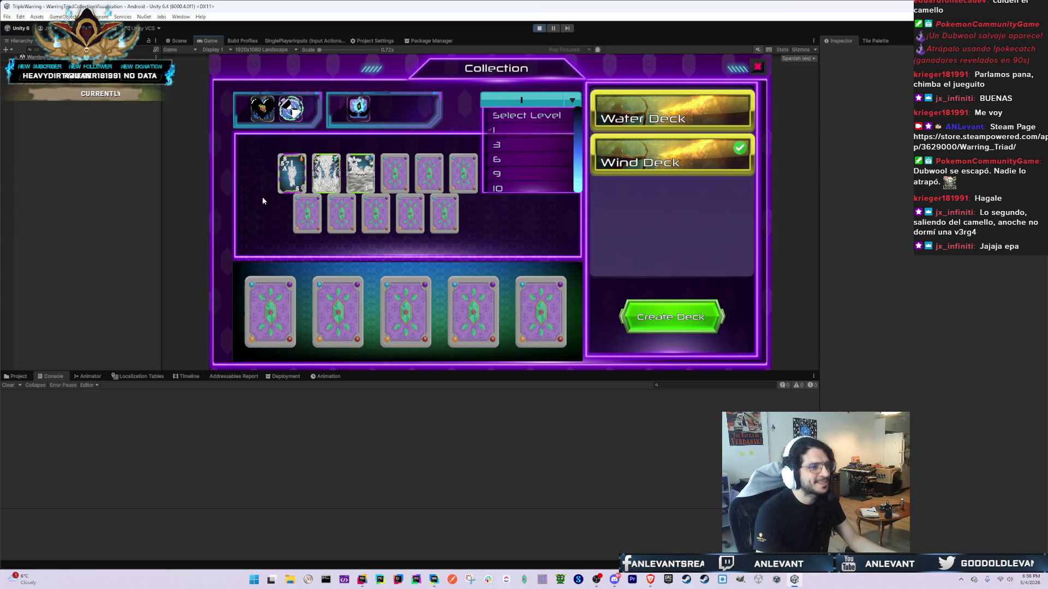
click(281, 224)
click(524, 100)
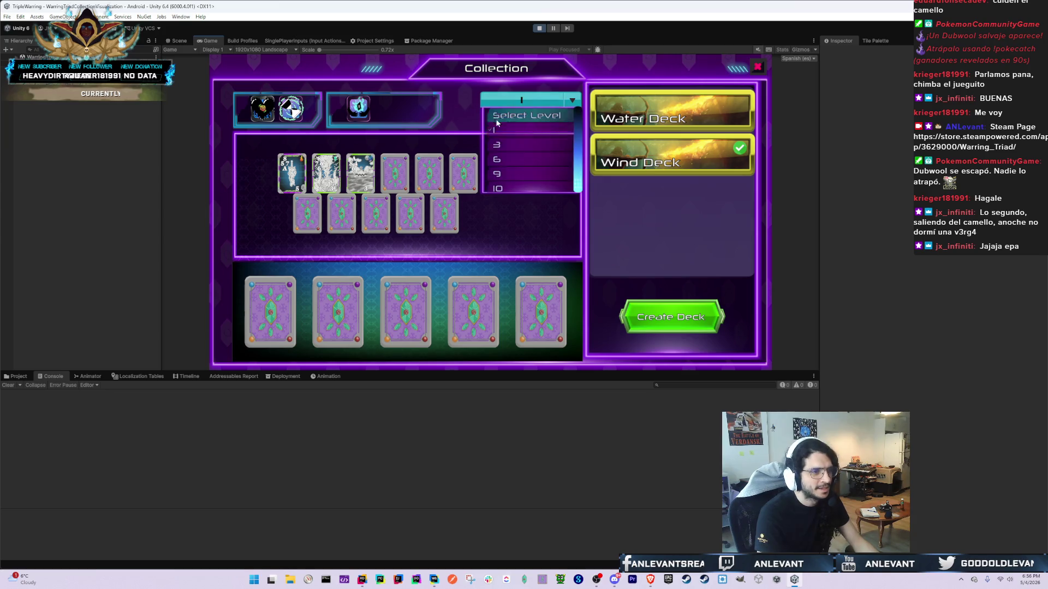
click(524, 145)
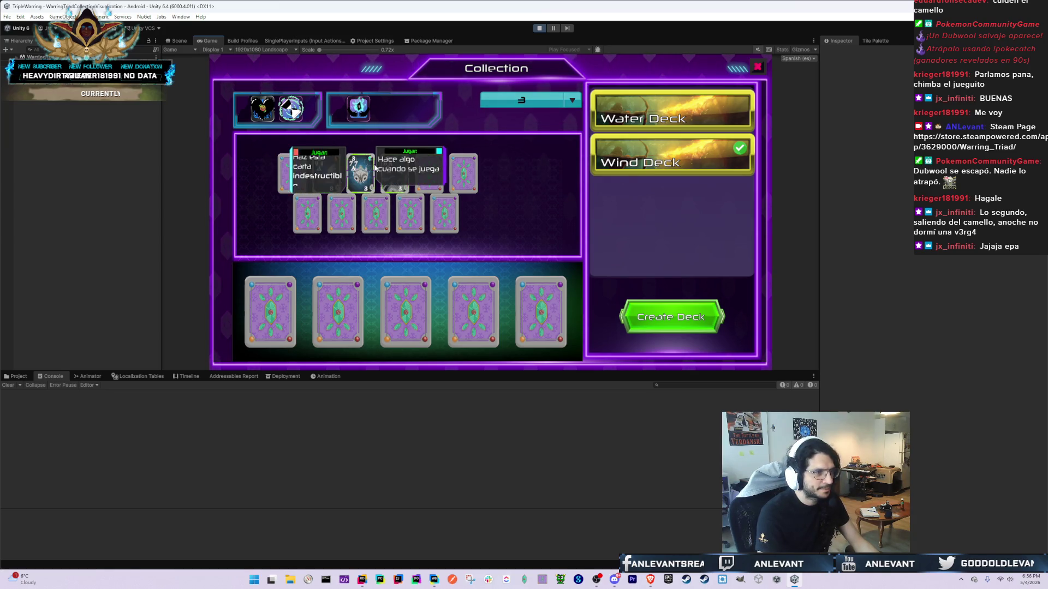
click(393, 174)
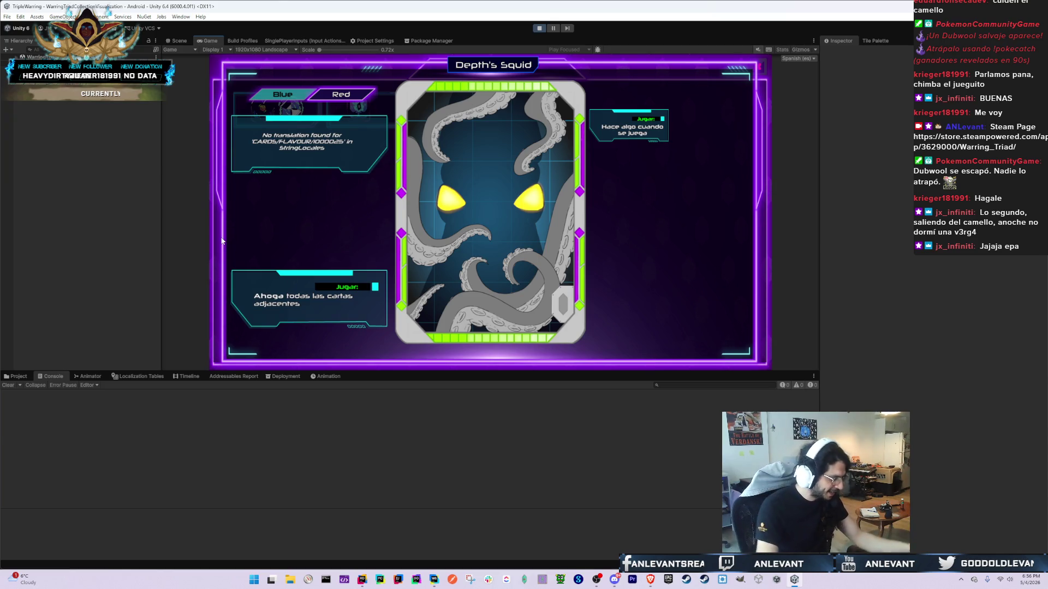
click(312, 233)
click(334, 190)
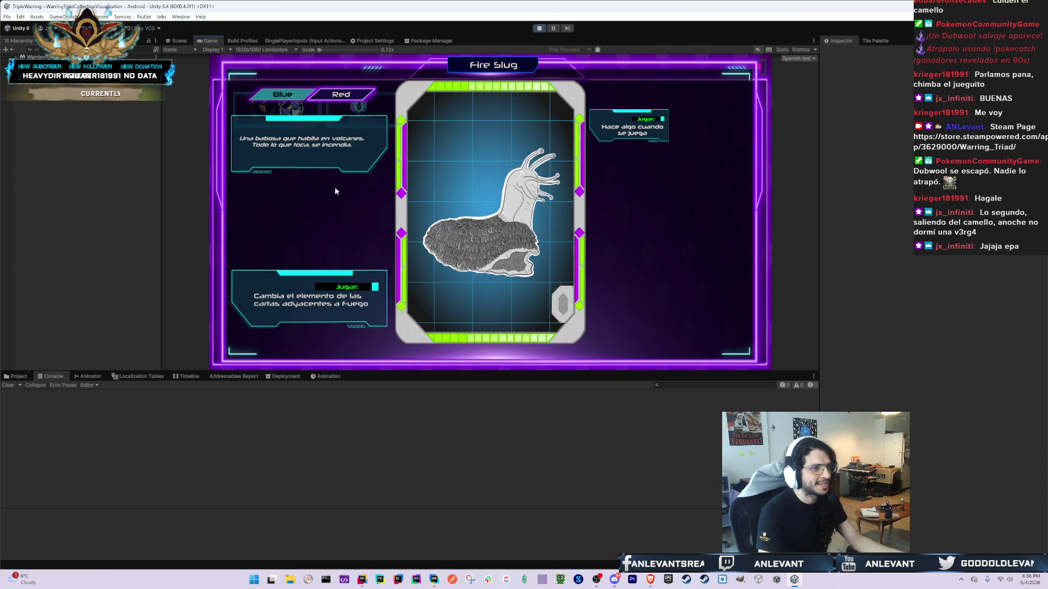
click(338, 252)
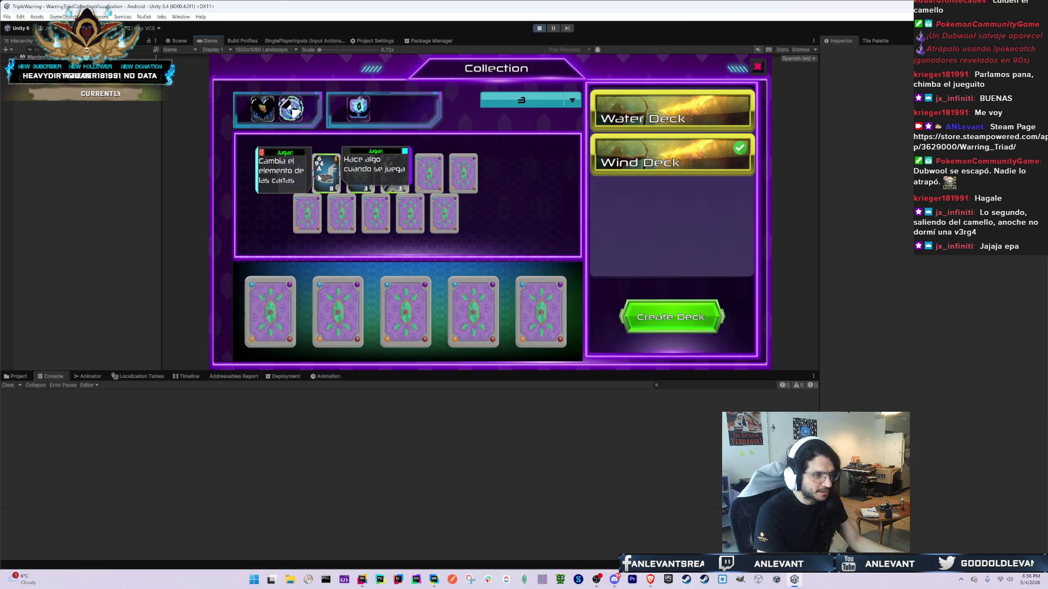
click(328, 180)
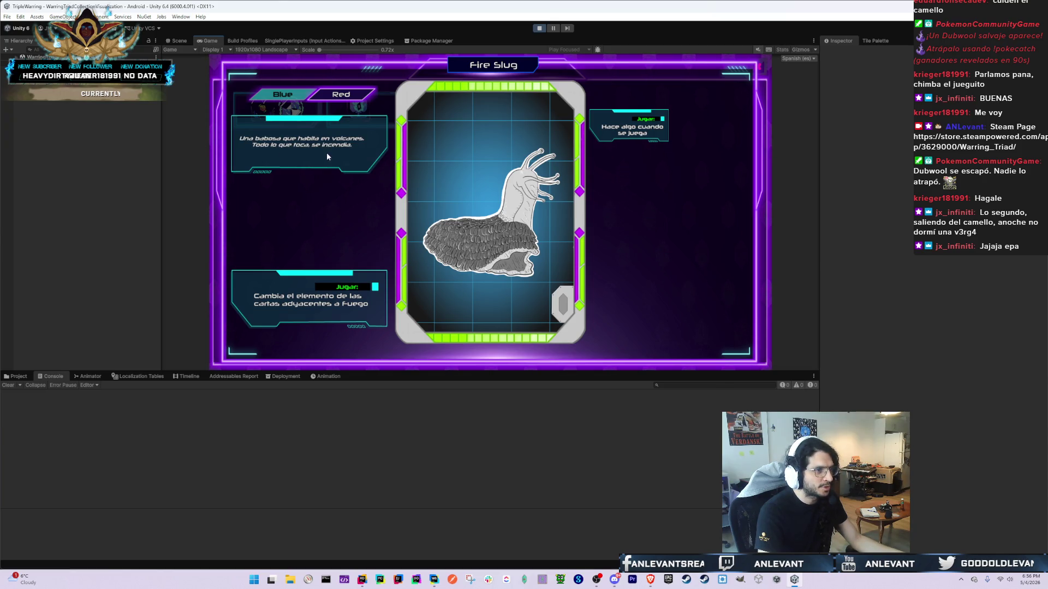
click(332, 98)
click(295, 94)
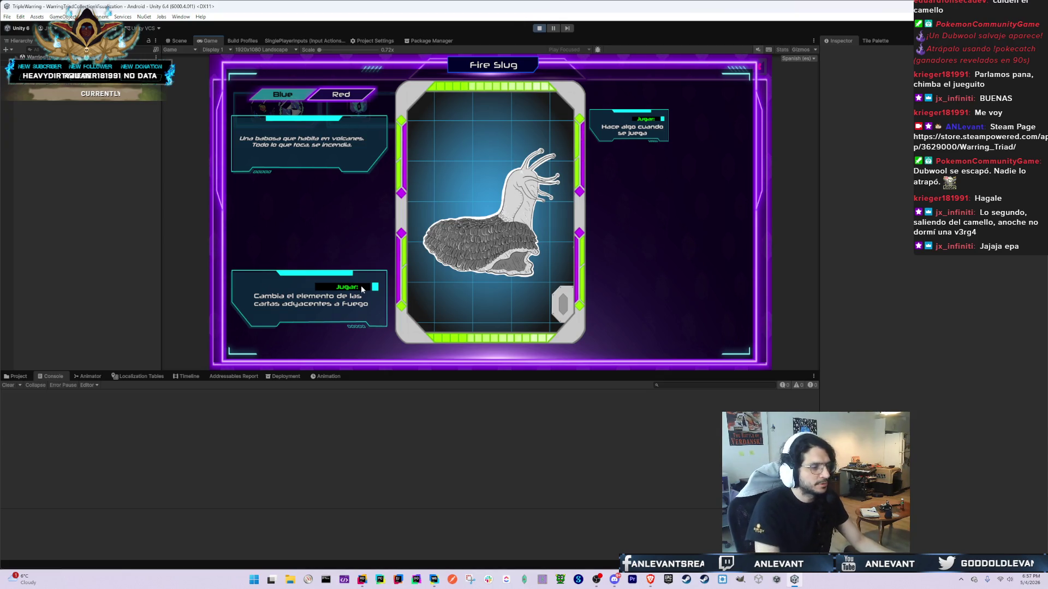
click(266, 267)
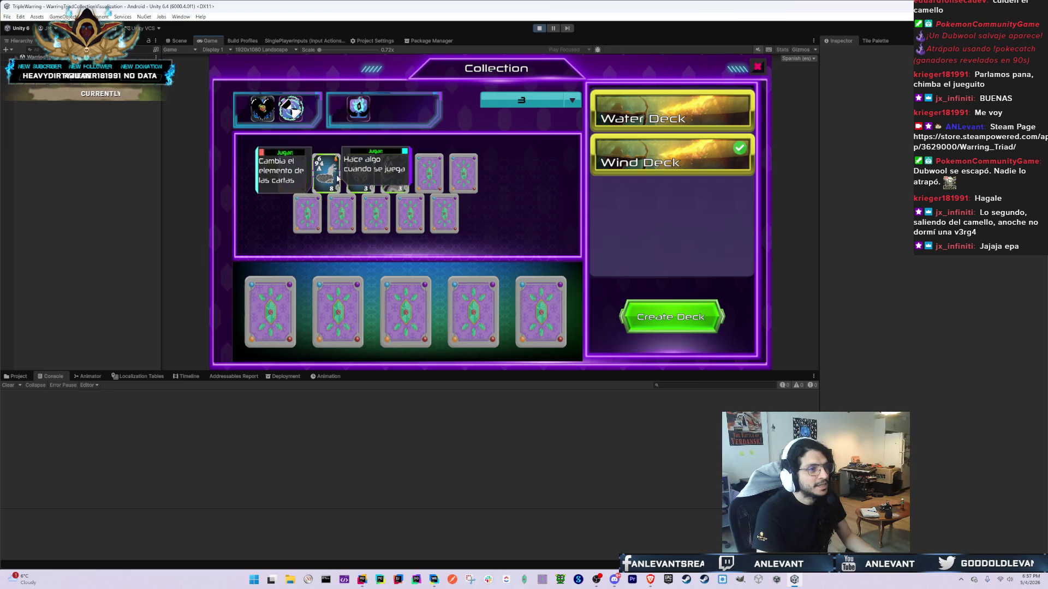
Read the Flashbird and Depth's Squid card effect details in the Collection.
click(367, 181)
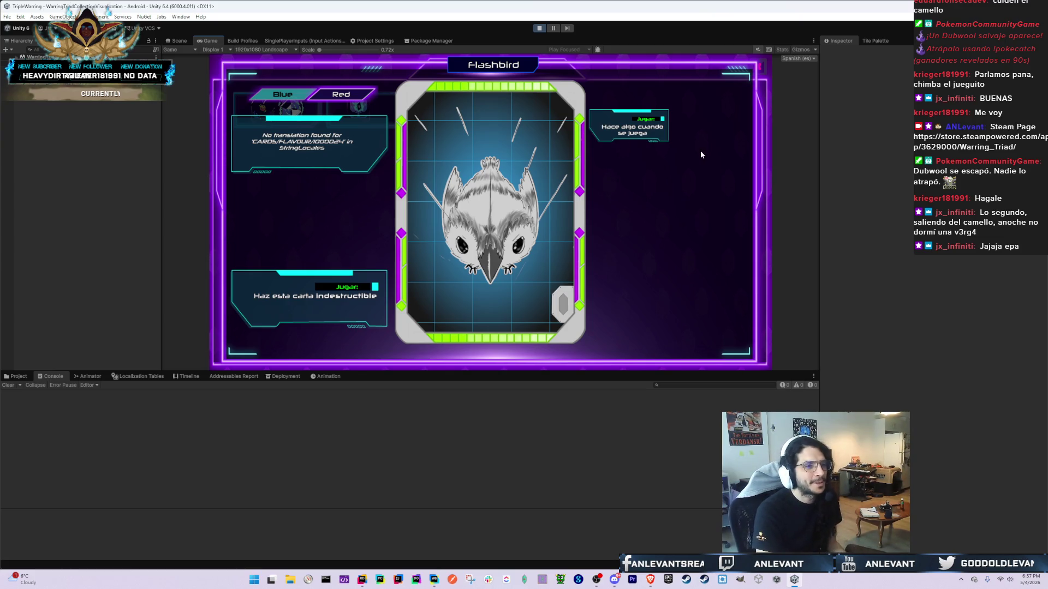
click(611, 253)
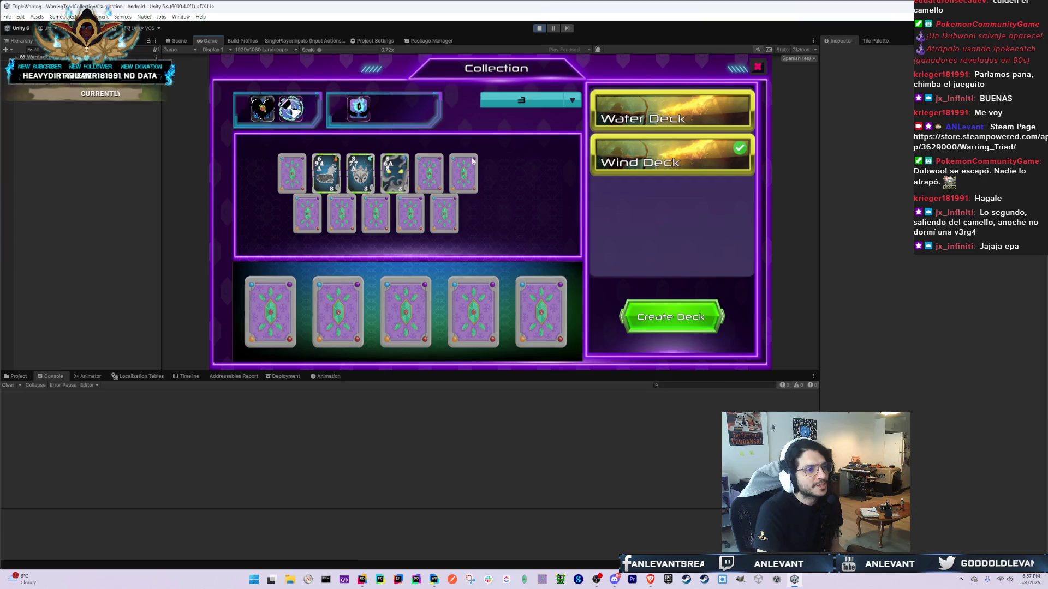
click(397, 176)
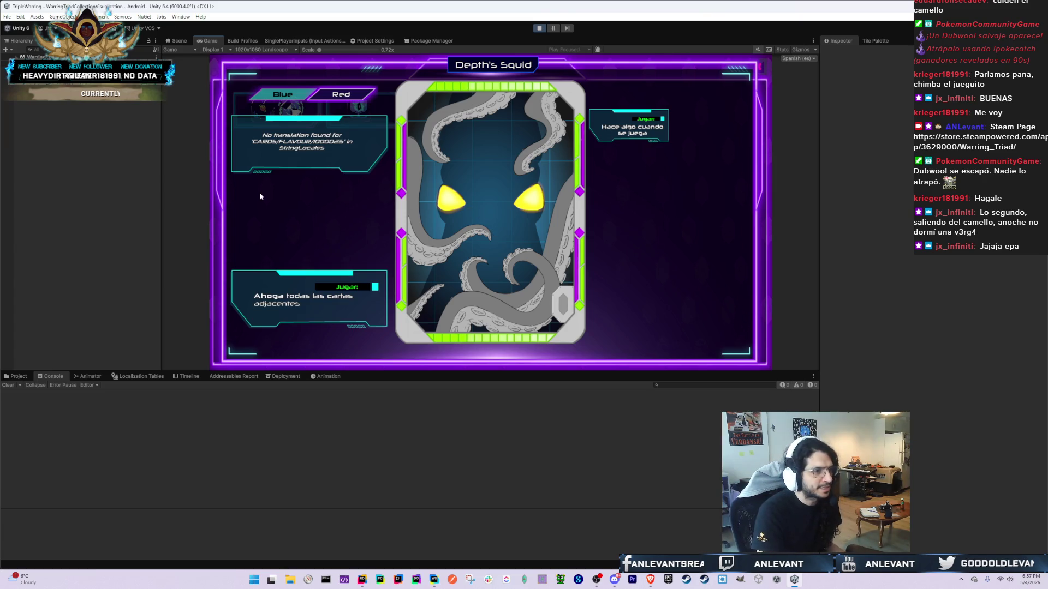
click(276, 209)
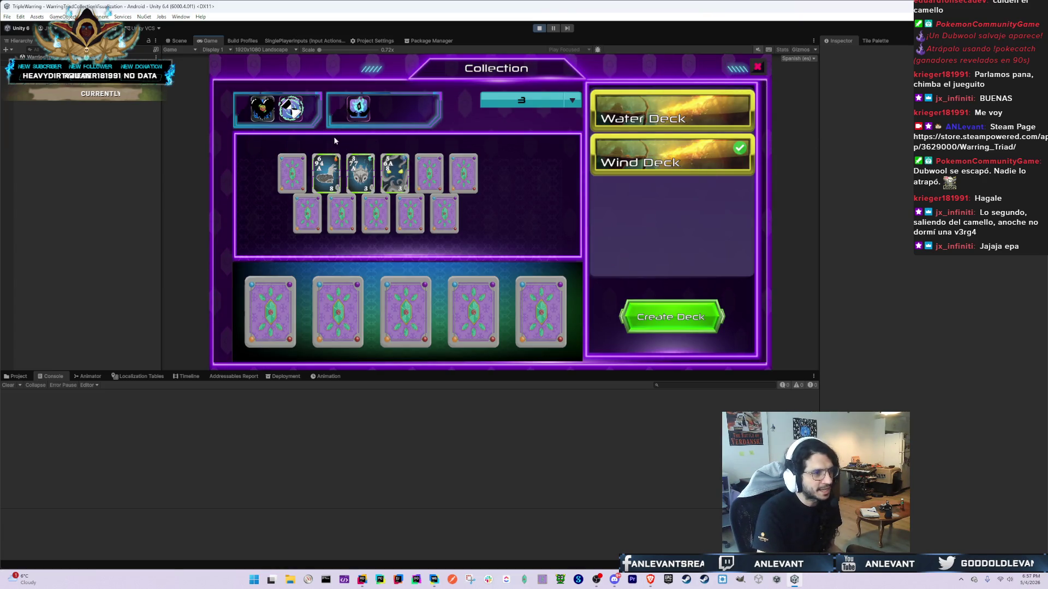
click(395, 178)
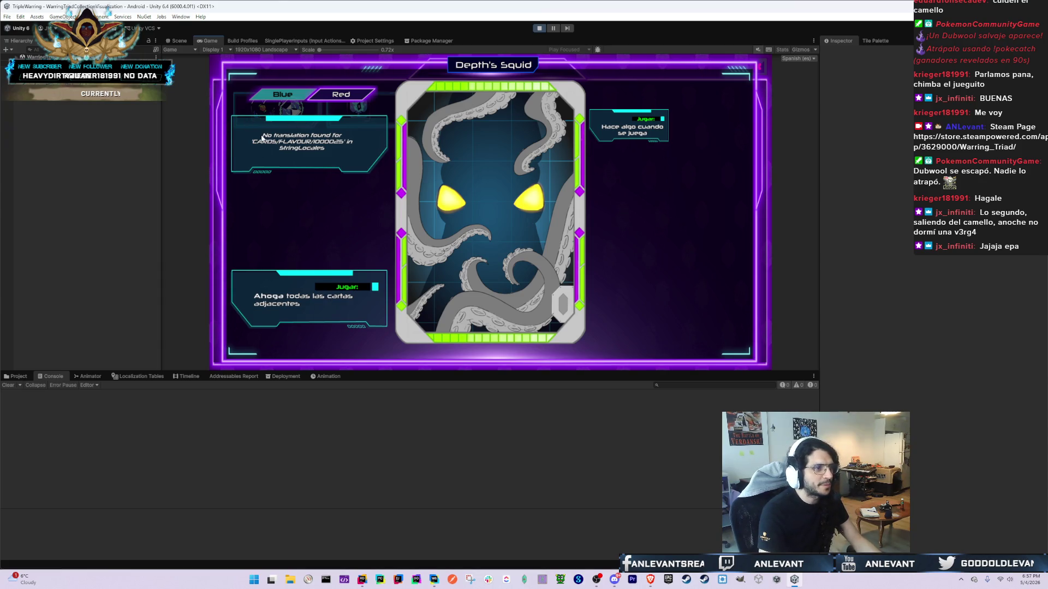
click(298, 166)
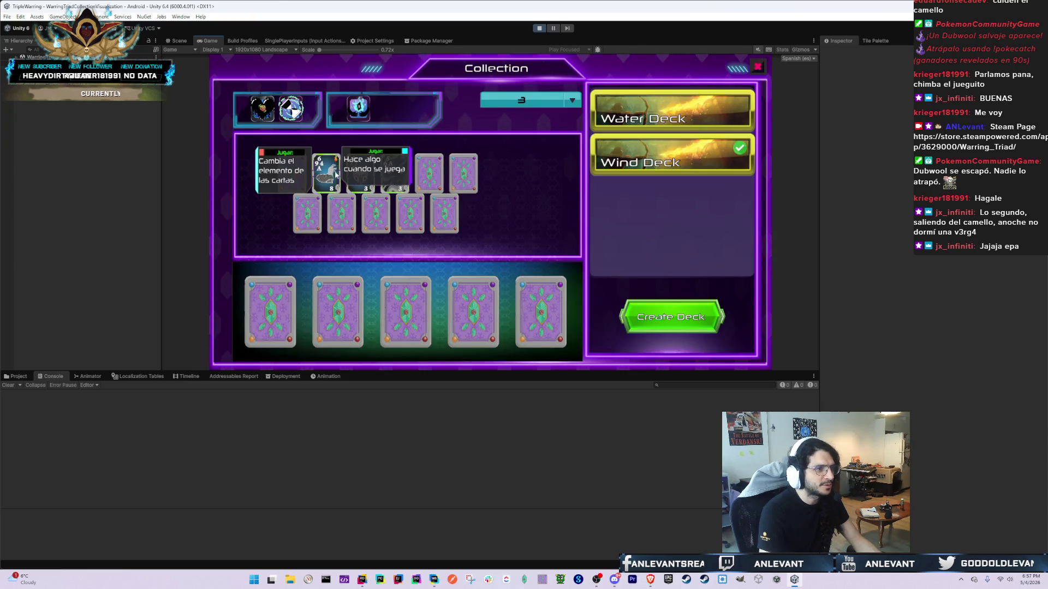
Filter the Collection to level 6 cards and view the Napalm Landmine details.
click(344, 185)
click(342, 197)
click(516, 103)
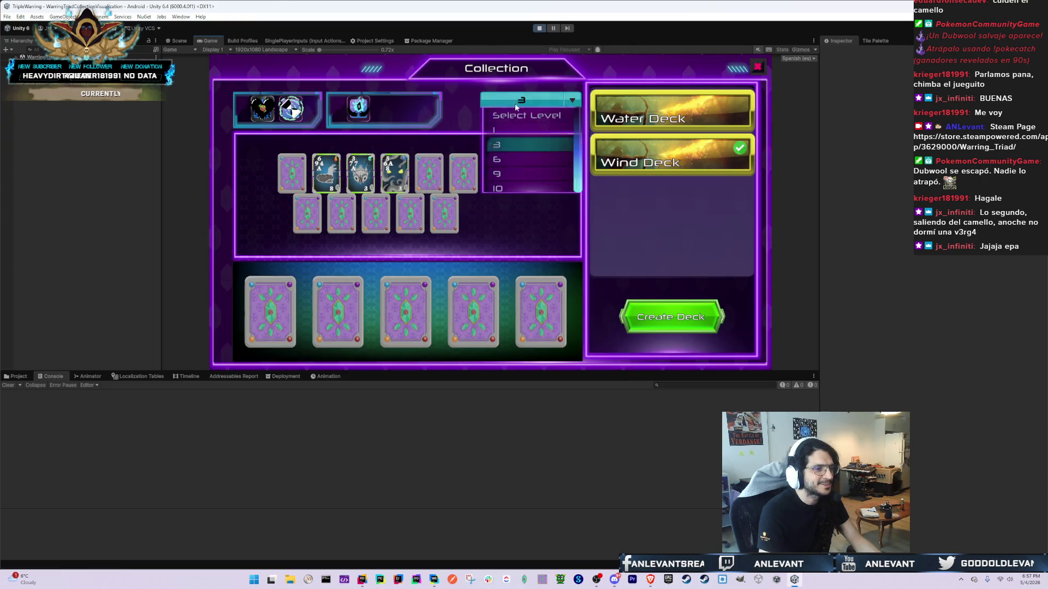
click(489, 162)
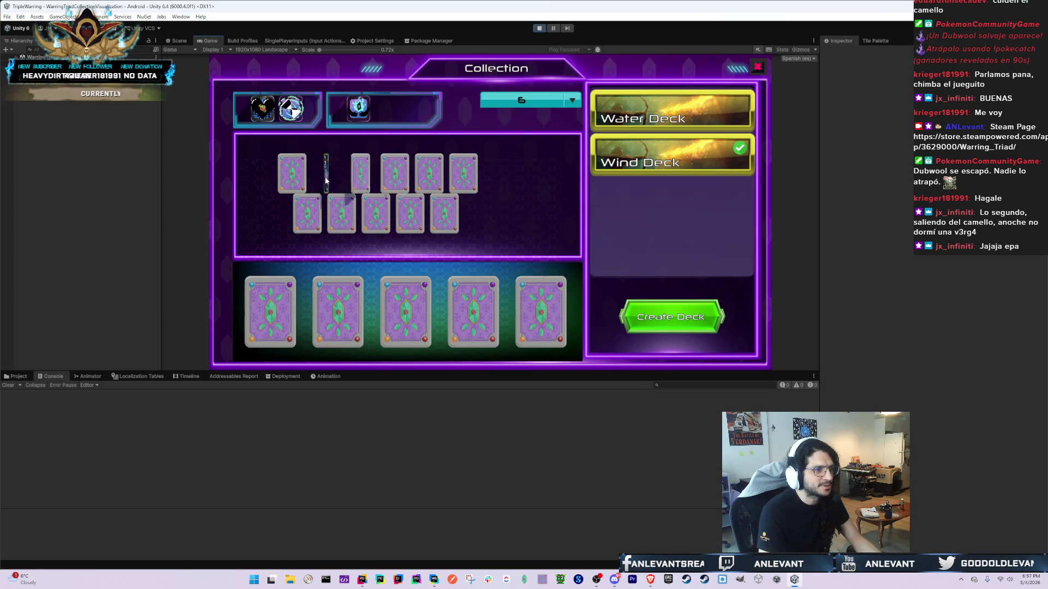
click(331, 173)
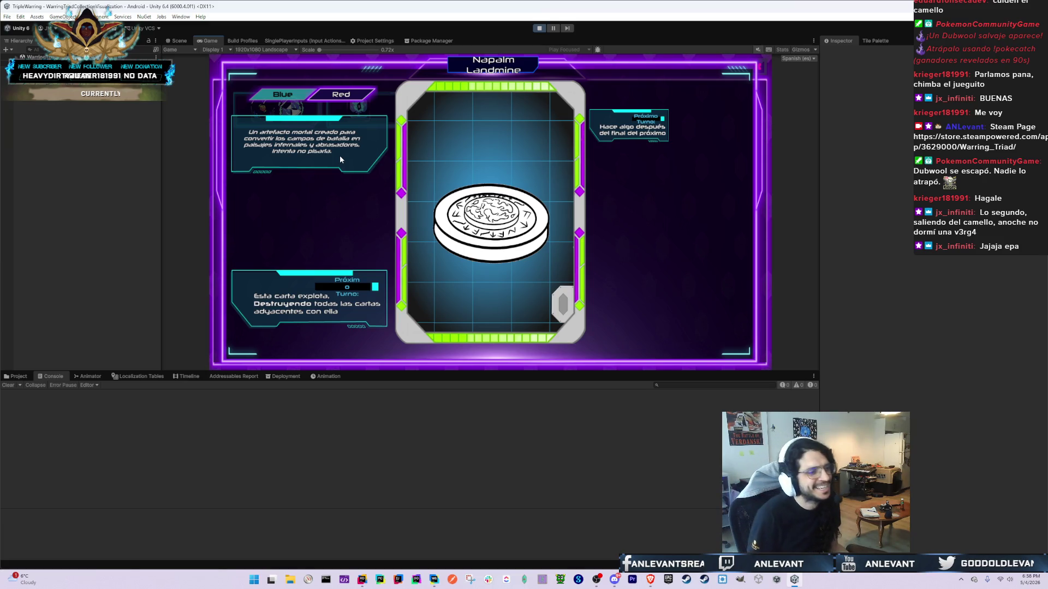
click(341, 100)
click(292, 96)
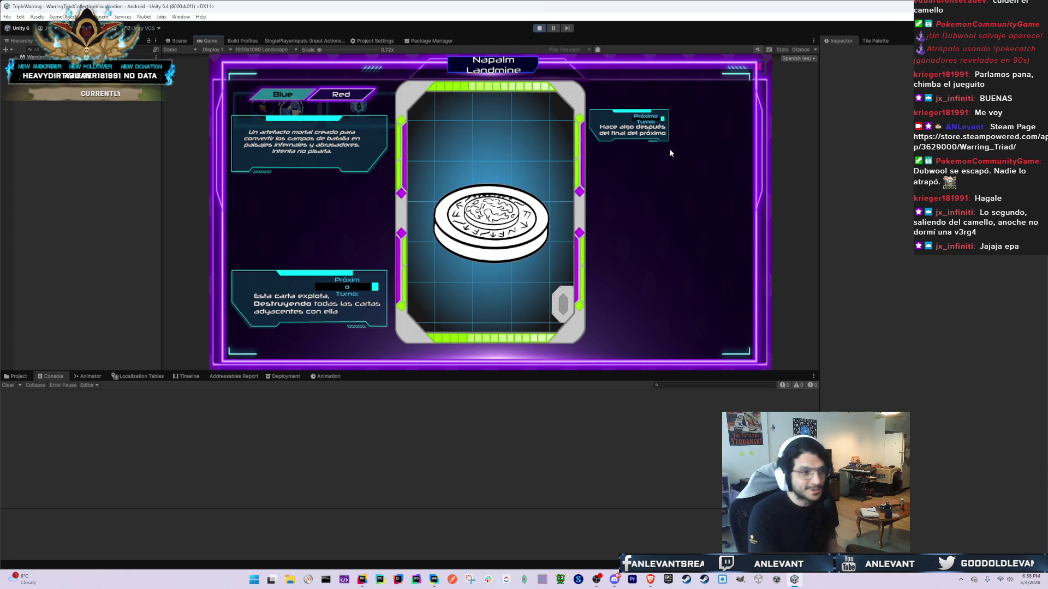
click(658, 201)
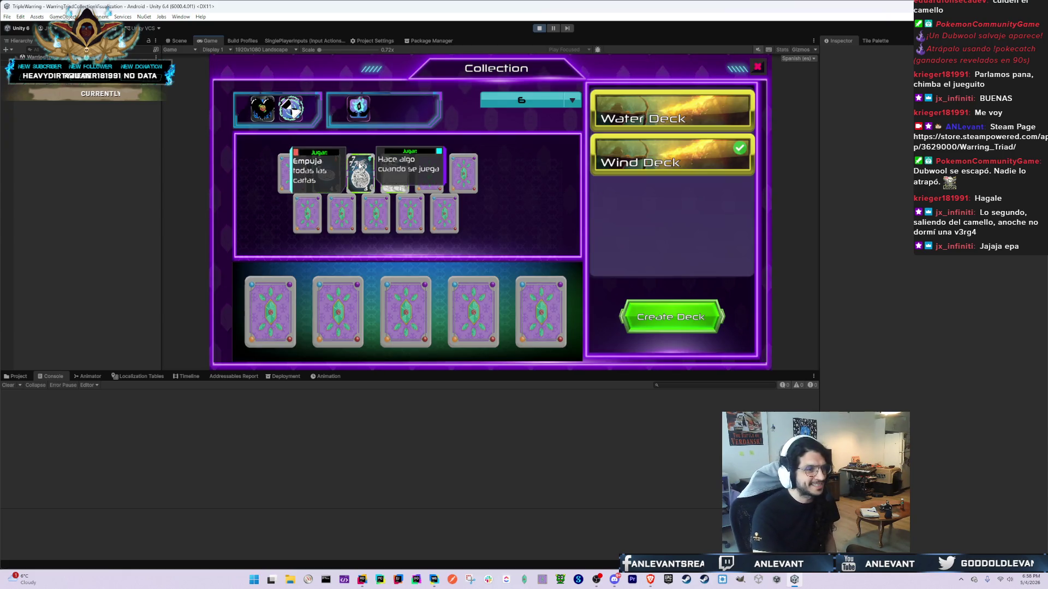
click(360, 172)
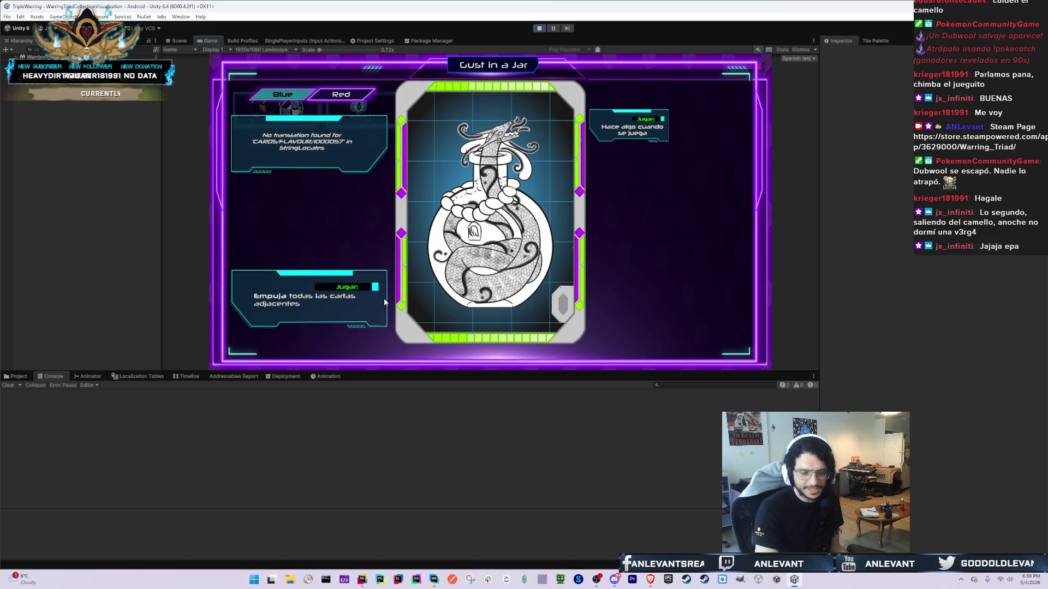
click(335, 226)
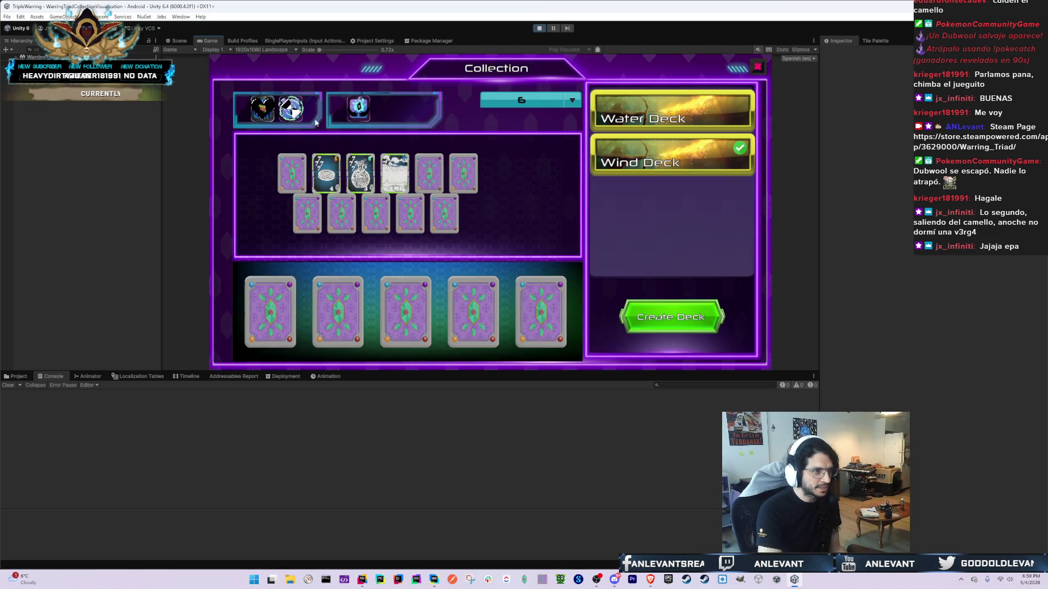
click(524, 99)
Switch the level filter from 9 to 3 and open the Depth's Squid card.
click(523, 168)
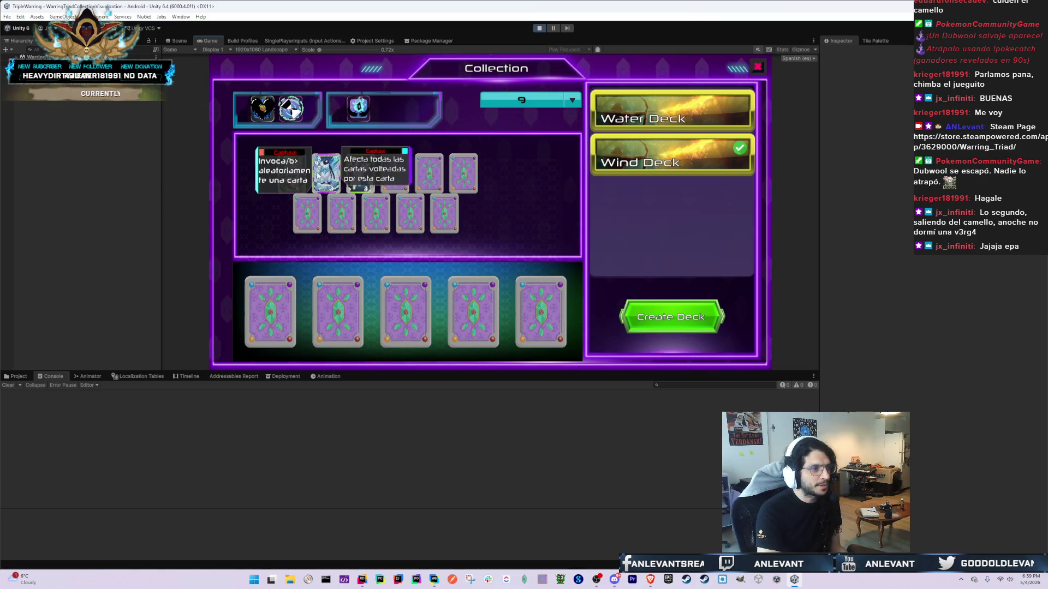
click(505, 103)
click(504, 158)
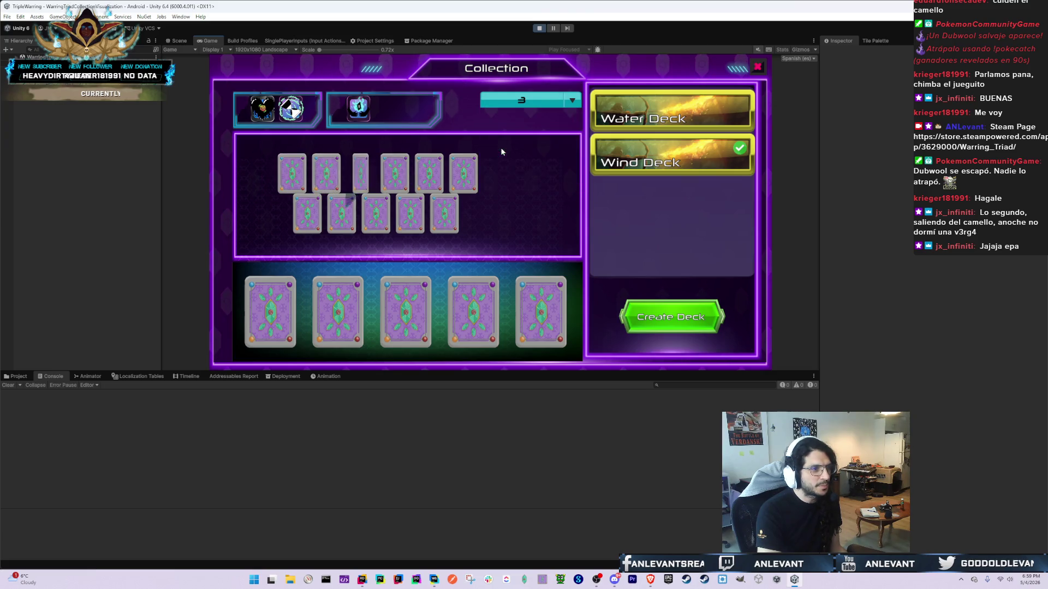
click(388, 185)
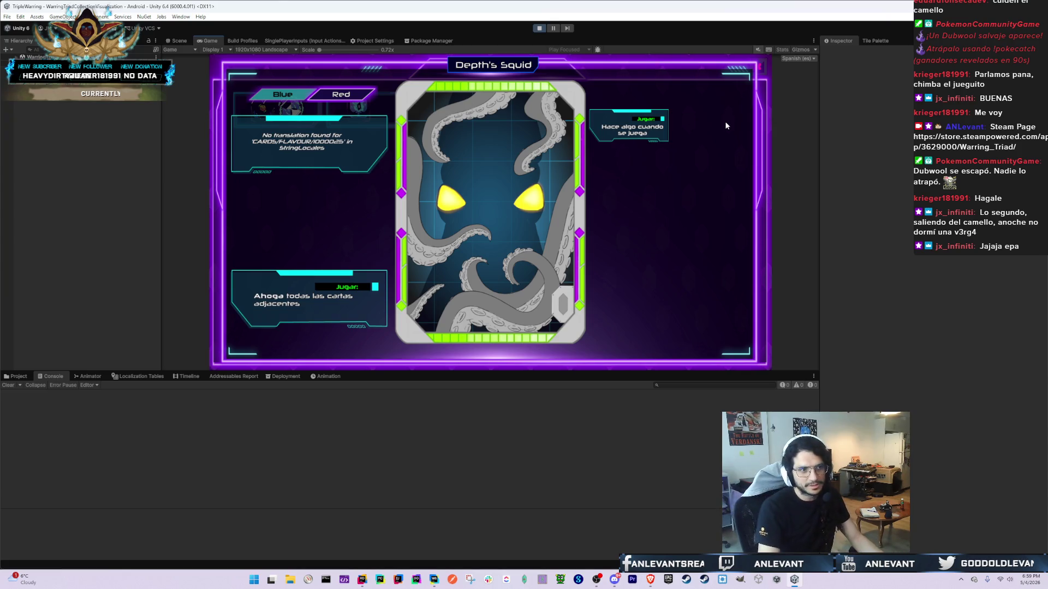
Switch over to Rider's Card.cs window.
key(alt+Tab)
key(Escape)
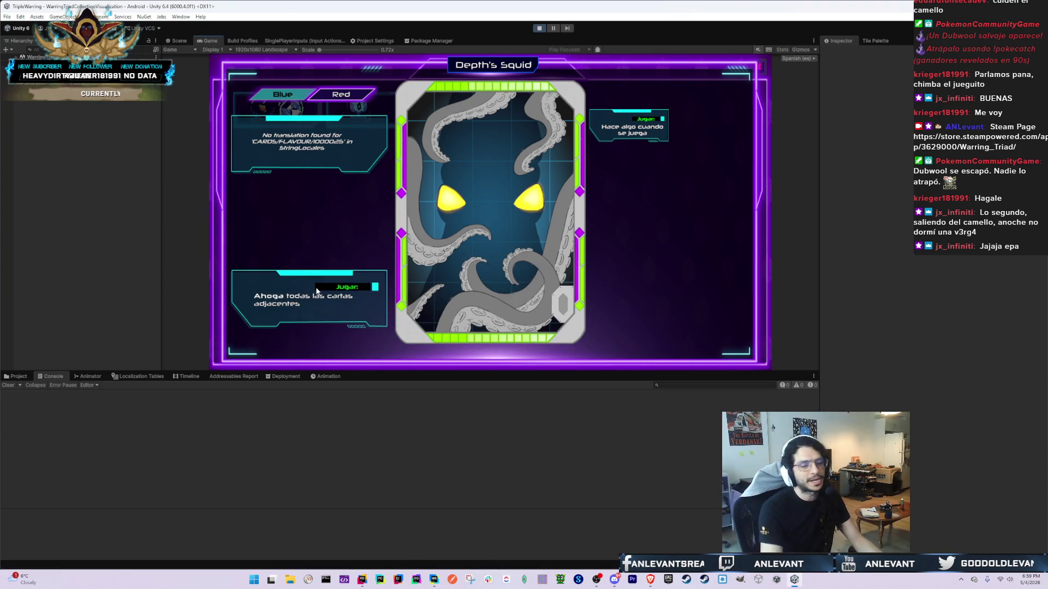
key(alt+Tab)
key(alt+Tab)
key(alt+Tab)
key(alt+shift+Tab)
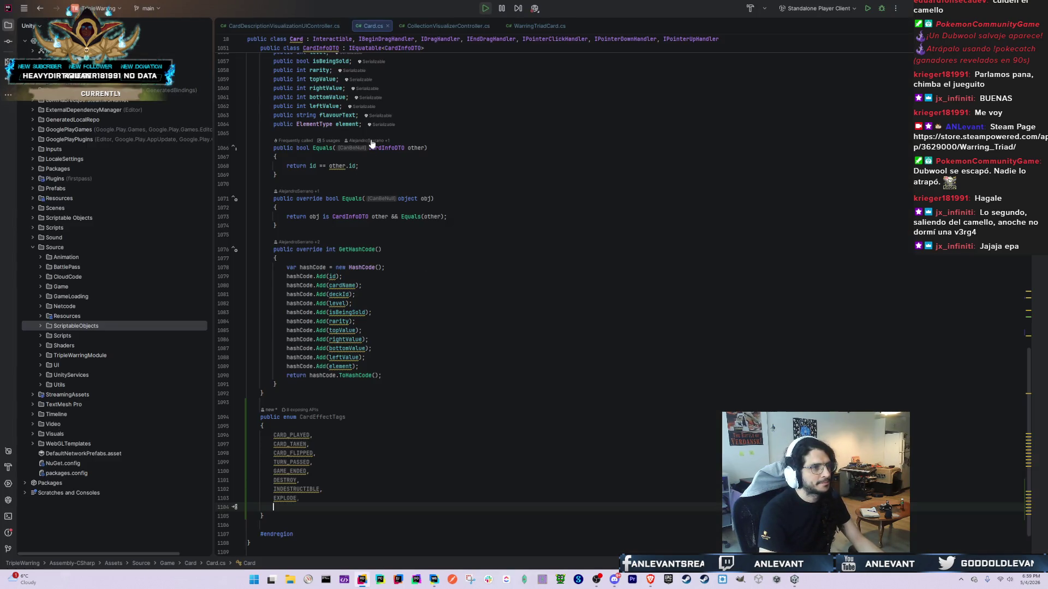
In Card.cs, type a DROWN entry after EXPLODE in the CardEffectTags enum.
click(309, 28)
click(373, 25)
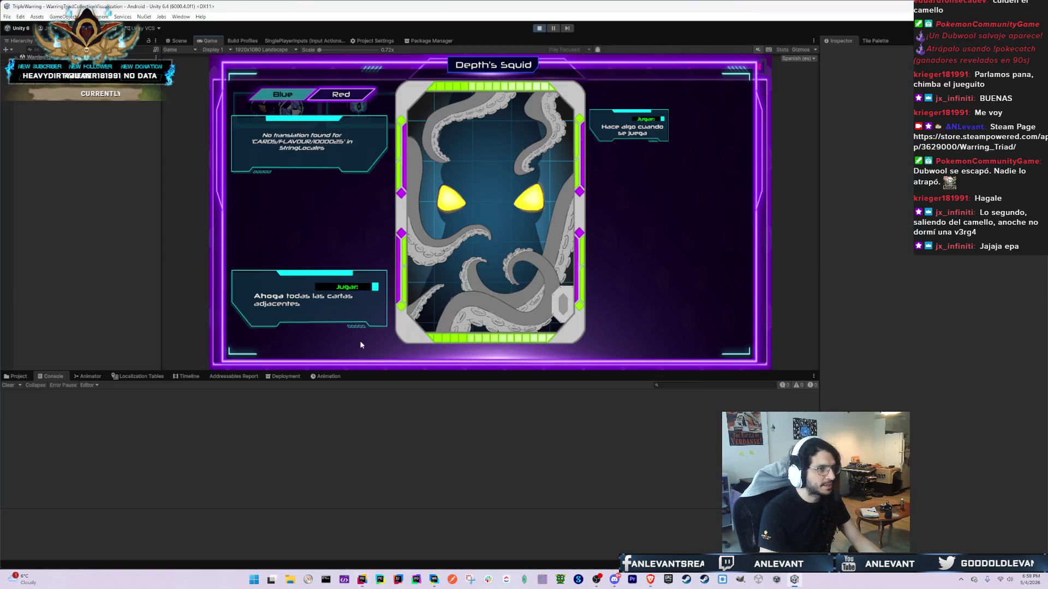
key(shift+F10)
key(Escape)
text(DROWN)
key(BackSpace)
text(,)
key(Return)
Finish the DROWN, entry line while keeping the Rider editor in focus.
key(alt+Tab)
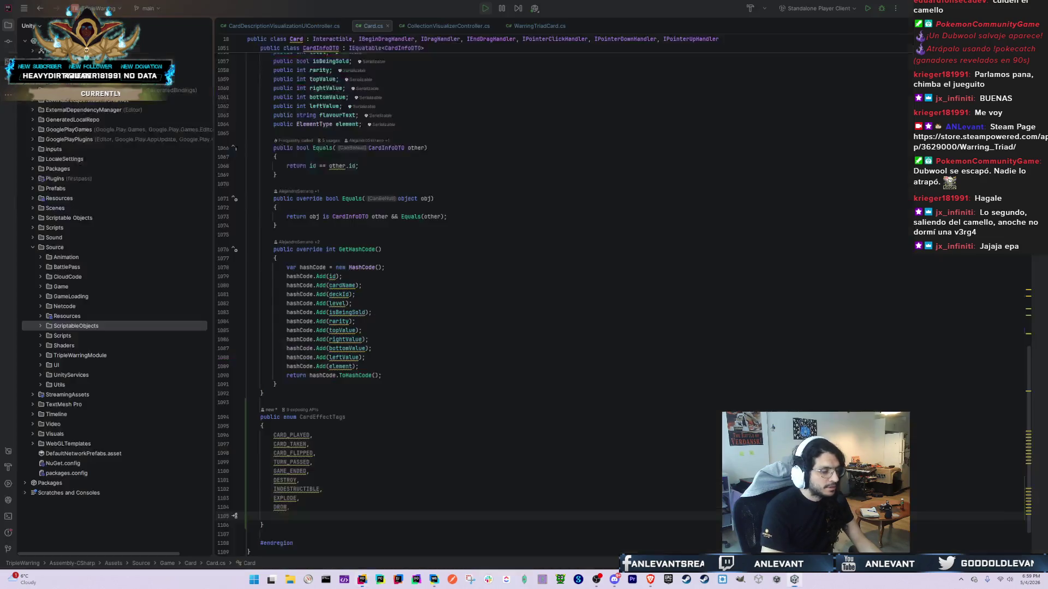
text(N,)
key(Return)
key(alt+Tab)
click(261, 217)
key(alt+Tab)
click(261, 217)
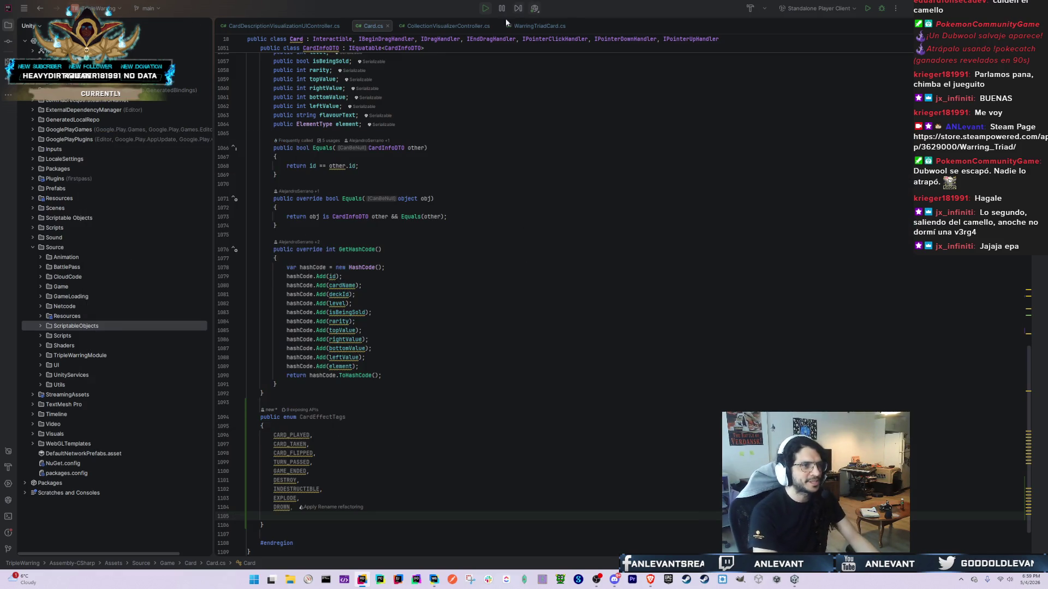
key(alt+Tab)
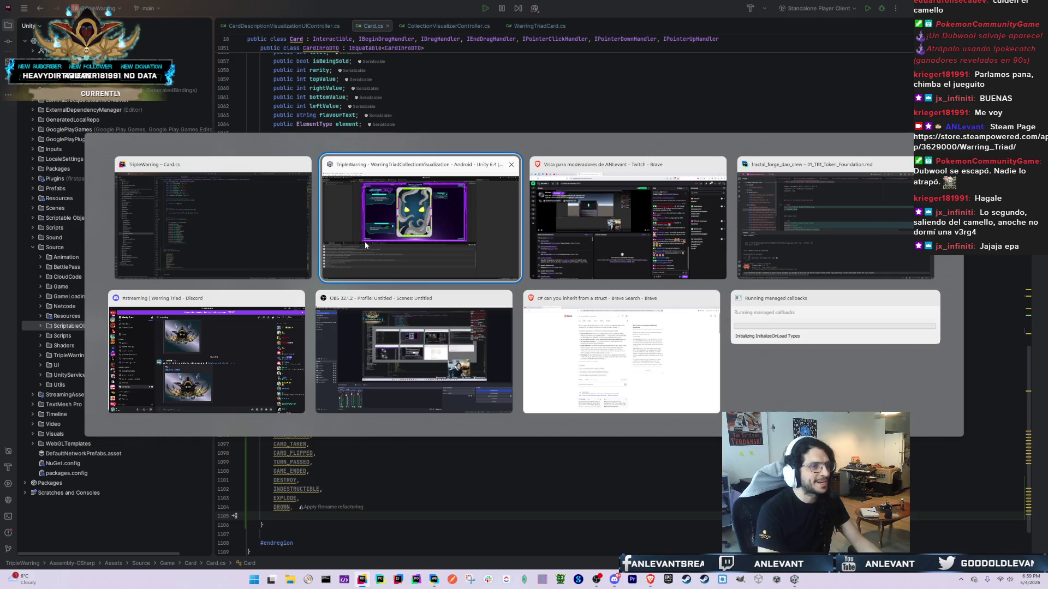
Back in Unity, clear the Console errors and start Play mode.
key(Escape)
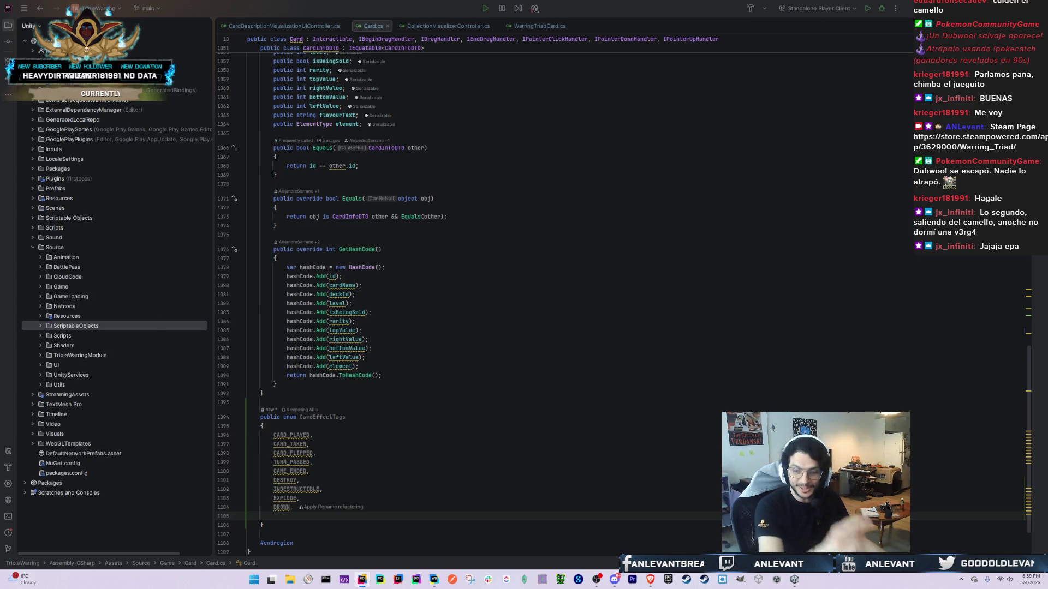
key(alt+Tab)
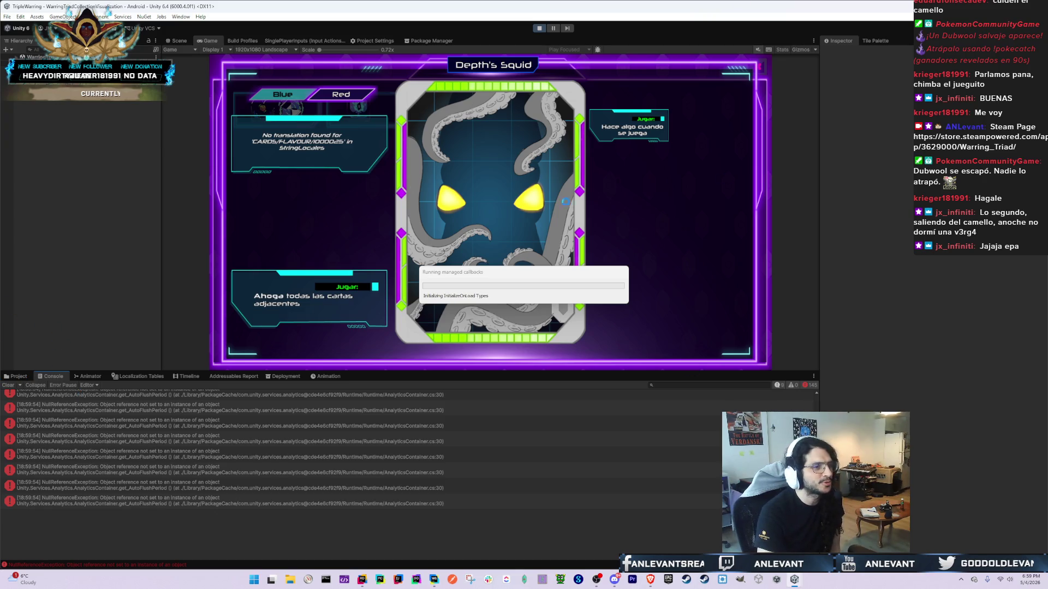
click(7, 386)
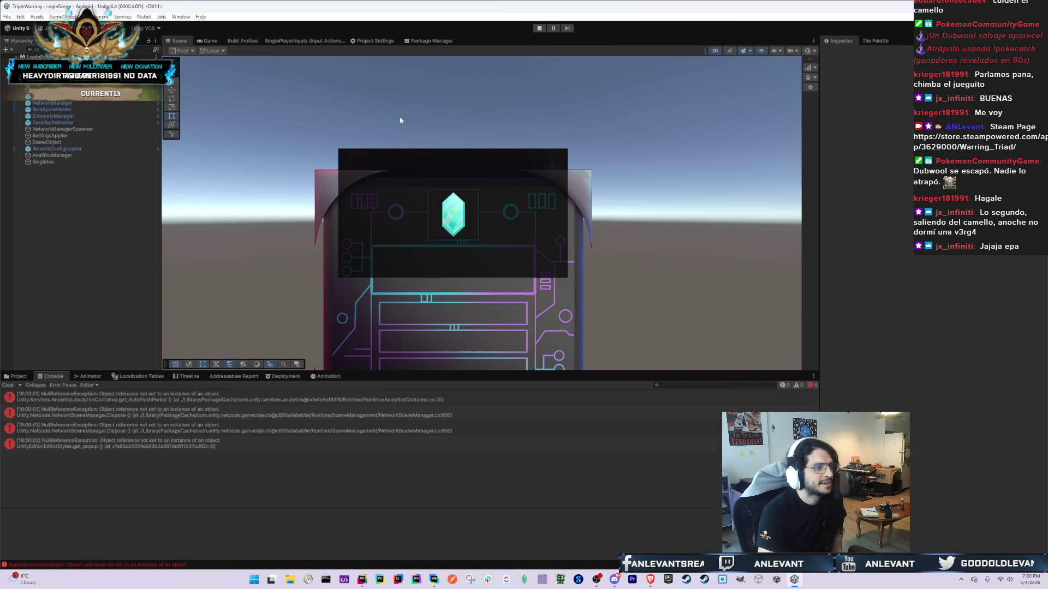
click(9, 387)
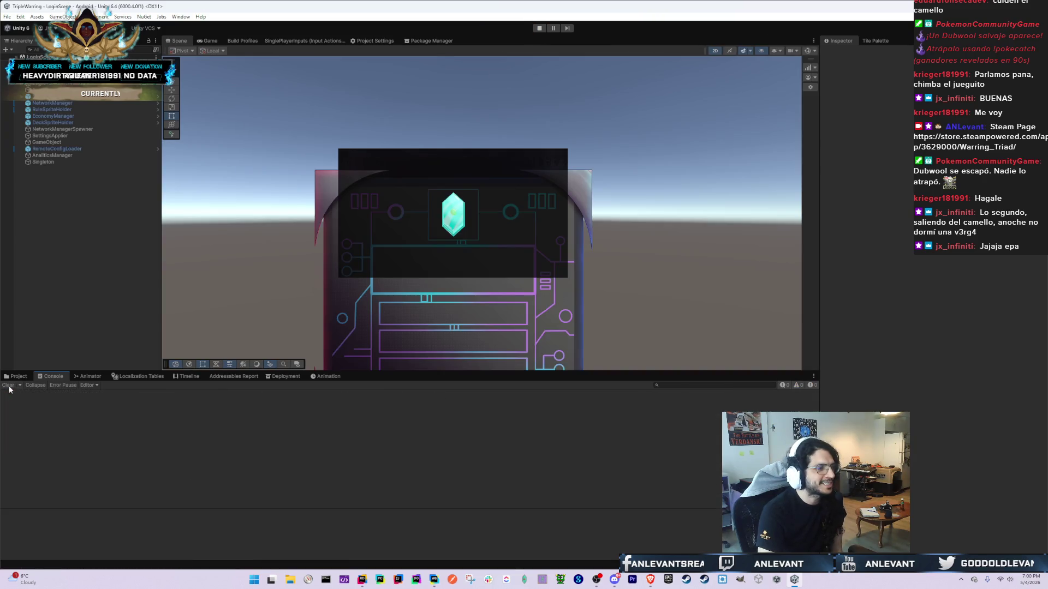
click(540, 29)
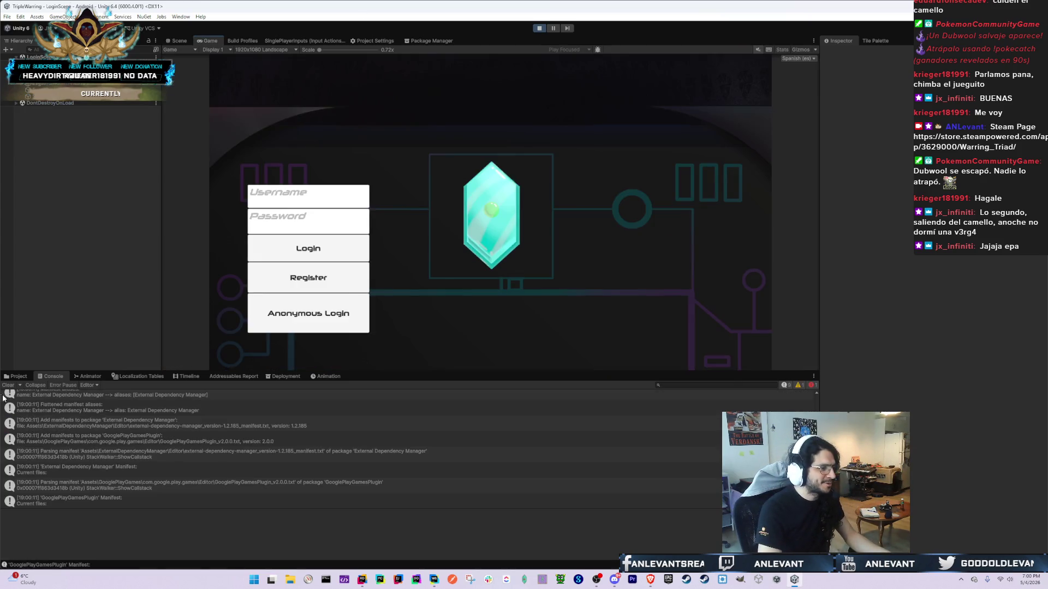
click(7, 386)
Log in to the game with the username and password, then clear Console warnings.
click(306, 200)
text(admin)
click(336, 222)
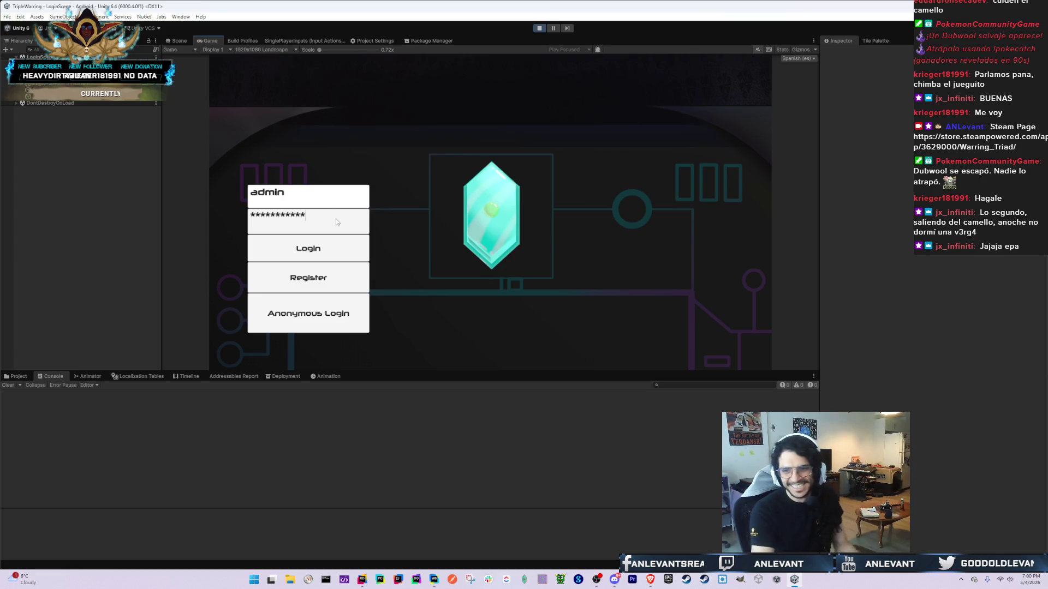
click(326, 244)
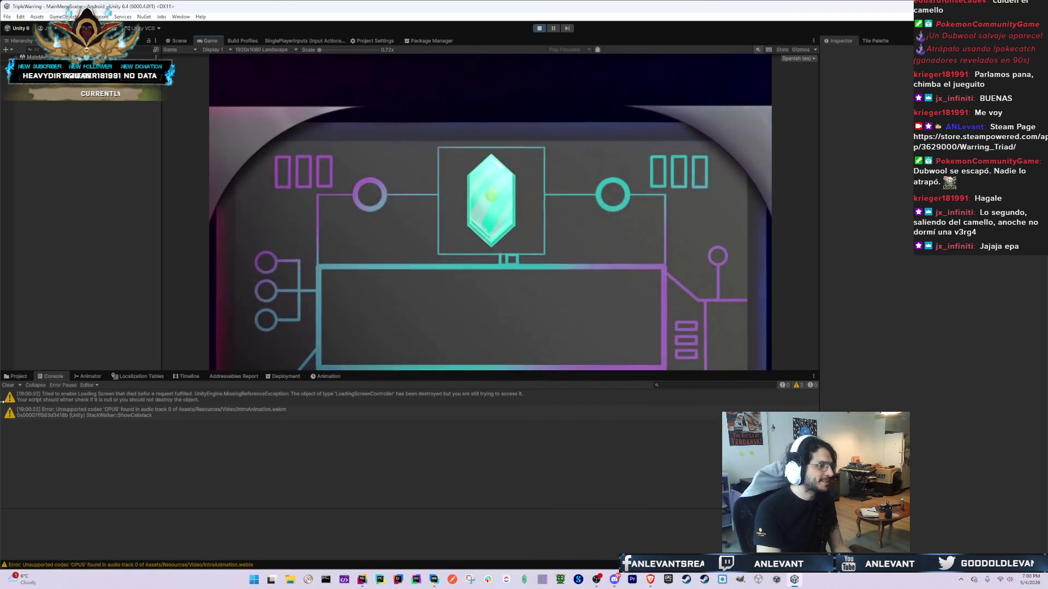
click(9, 386)
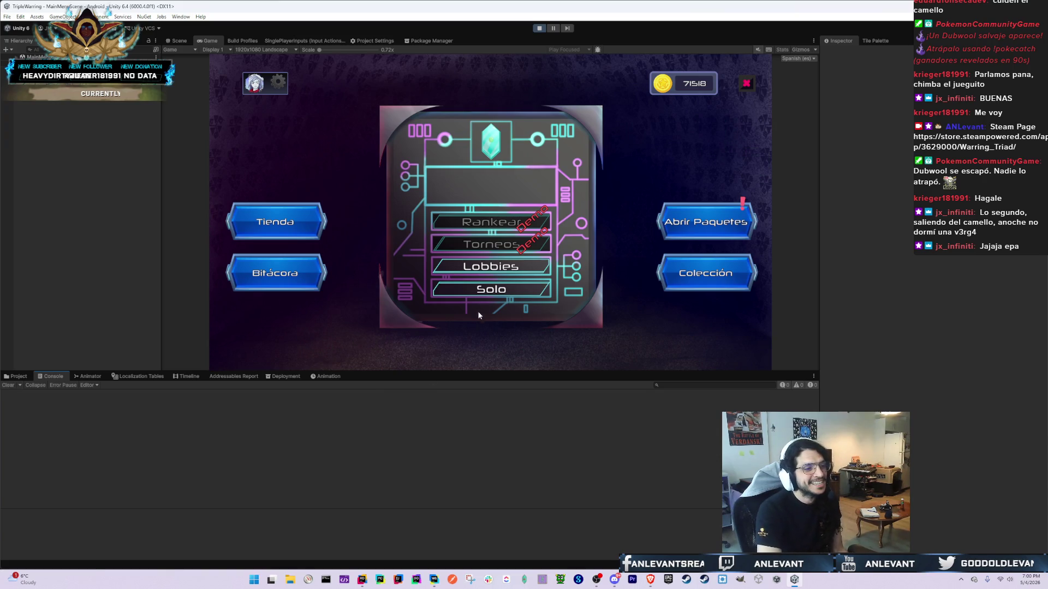
Go from the main menu to the Colección deck-building card view.
click(482, 293)
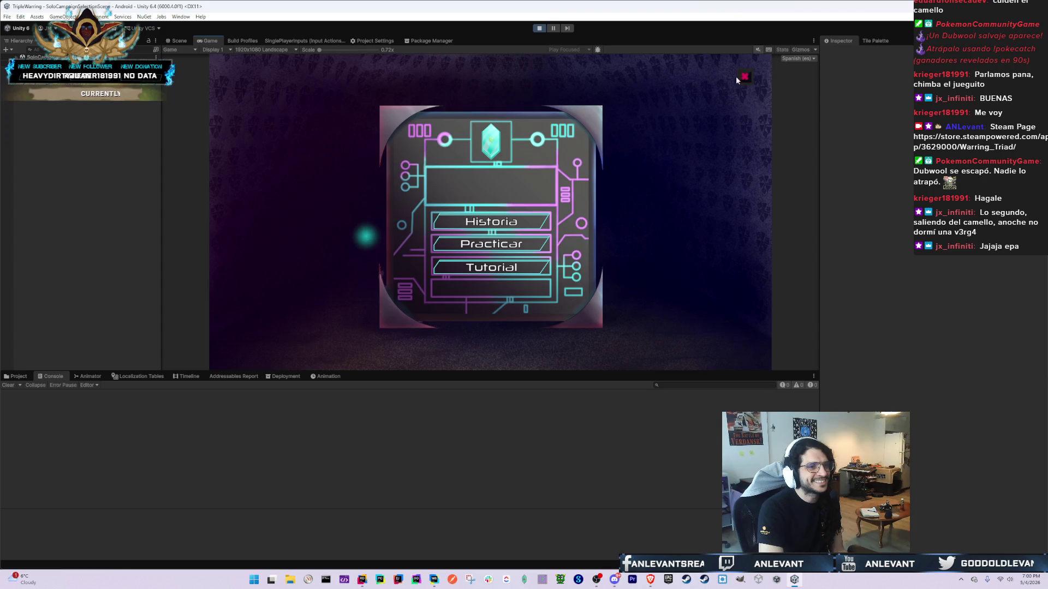
key(Escape)
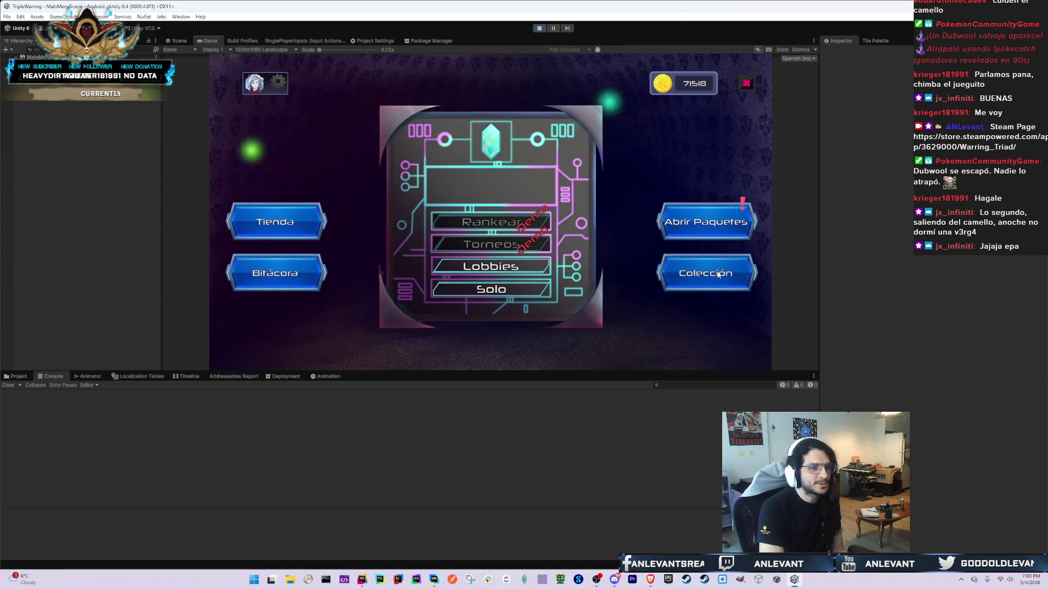
click(710, 283)
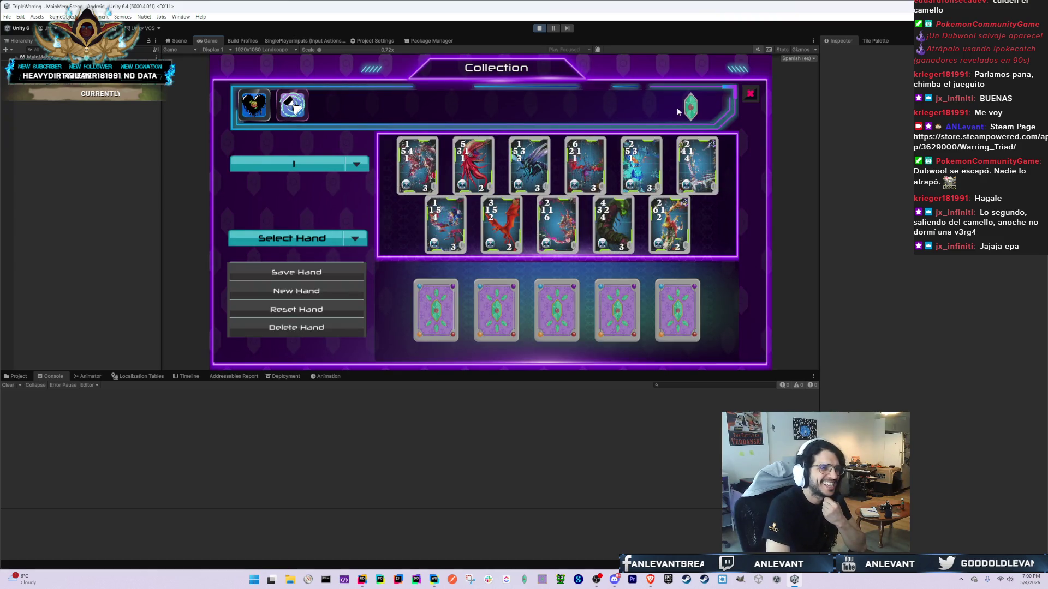
click(685, 110)
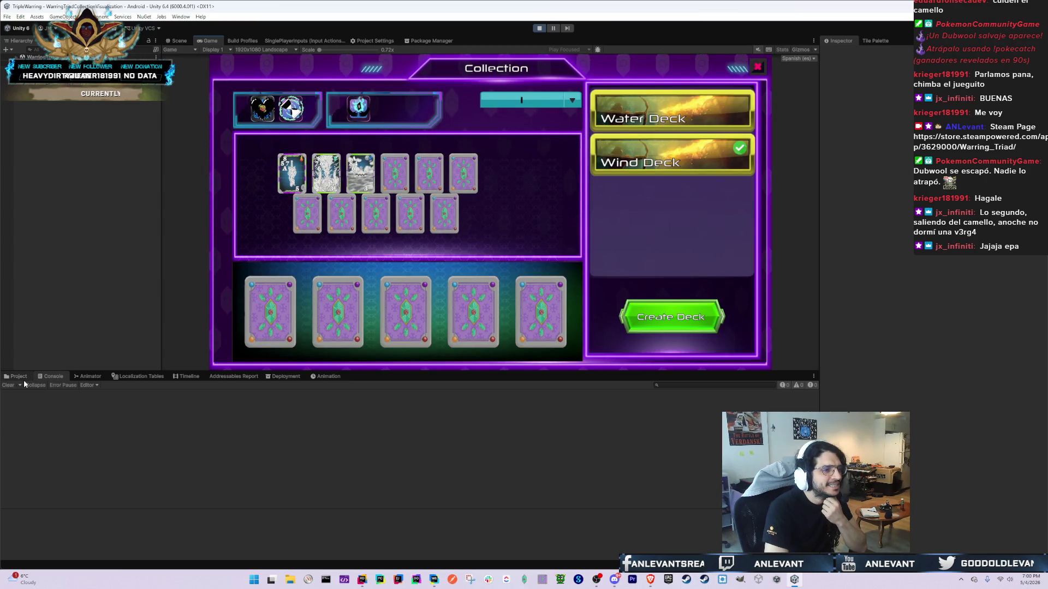
Inspect the Flame Blade, Strong Winds and High Tide effects, then return to Card.cs.
click(295, 182)
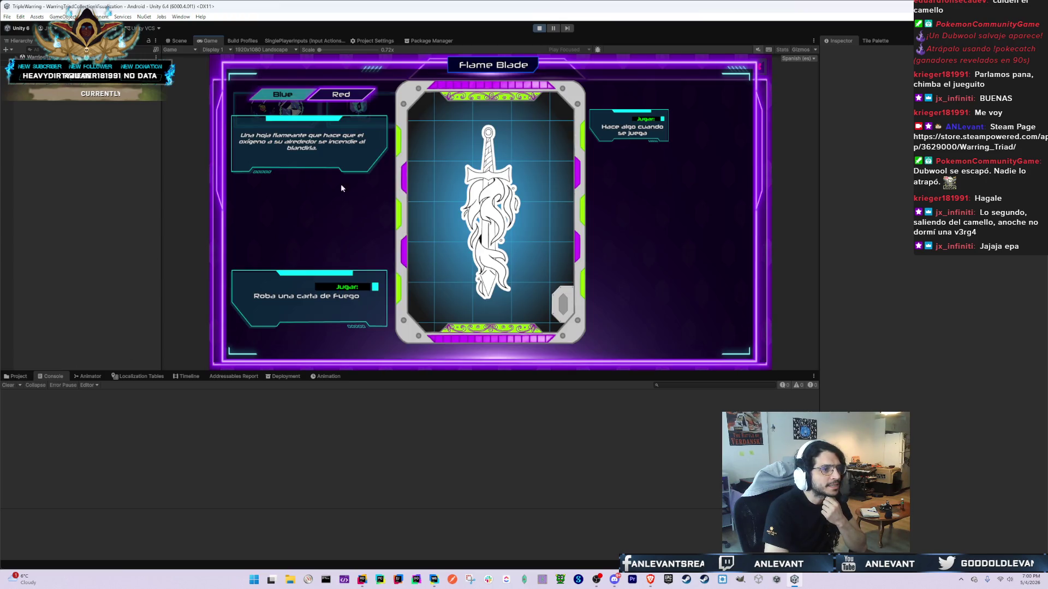
click(606, 251)
key(alt+Tab)
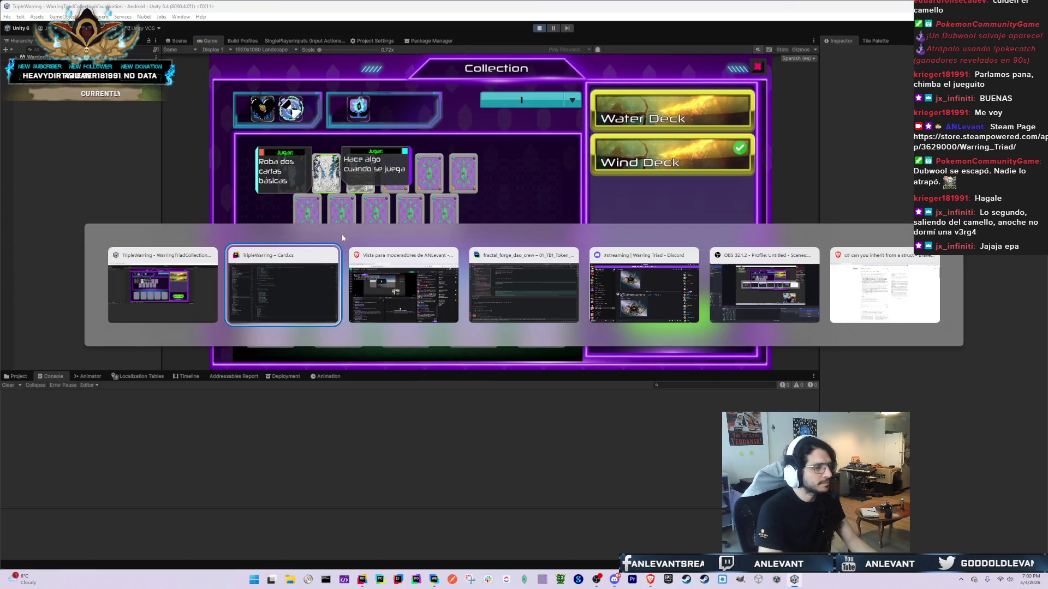
click(326, 180)
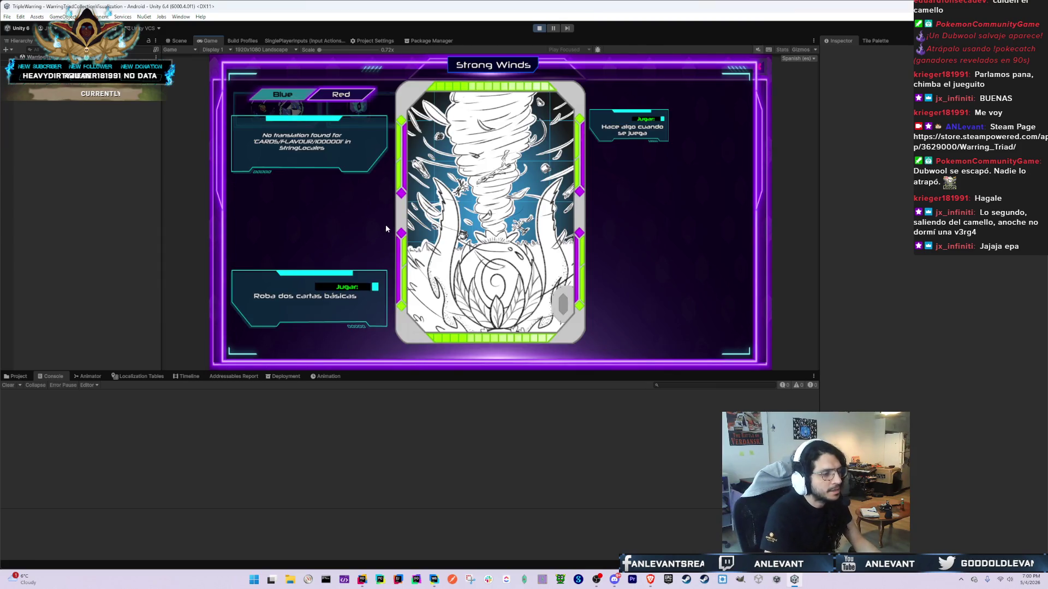
key(alt+Tab)
key(alt+Tab)
click(361, 176)
click(361, 175)
click(612, 260)
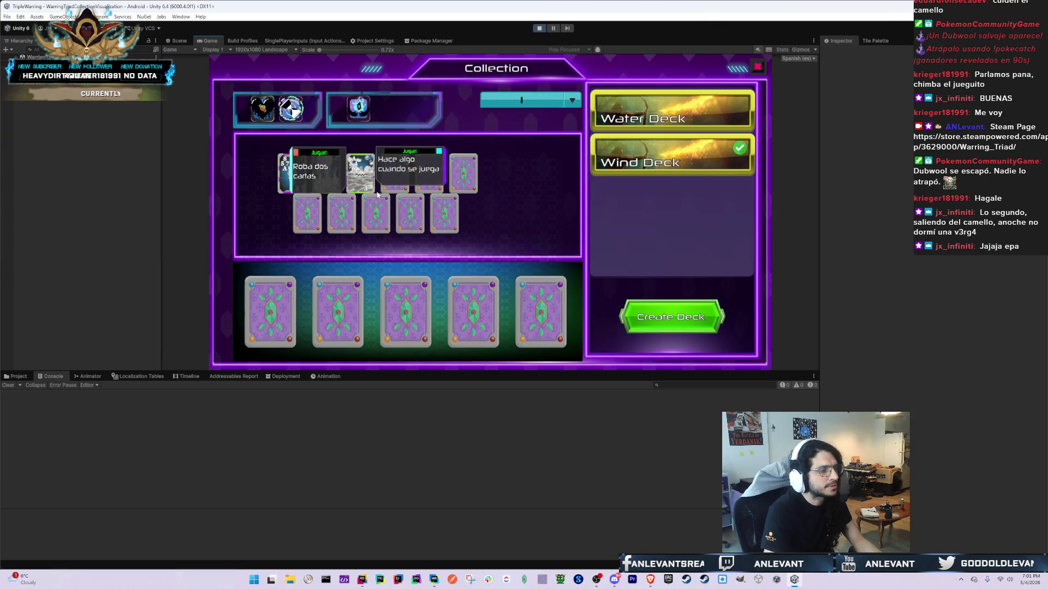
key(alt+Tab)
click(335, 474)
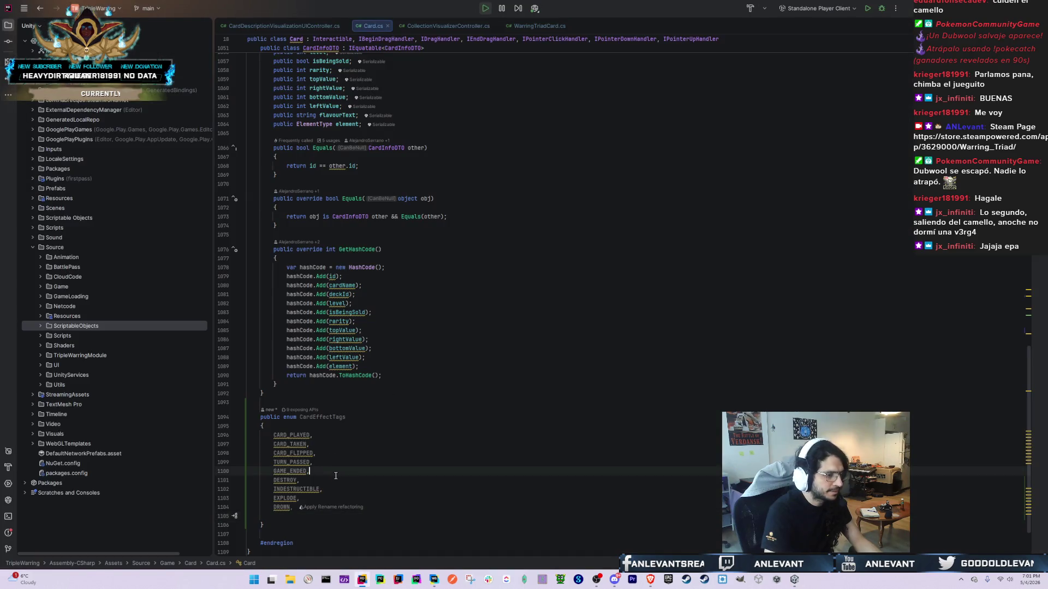
Add ELEMENTAL and BASIC entries after GAME_ENDED in CardEffectTags, then switch to Unity.
key(Down)
key(Up)
key(Return)
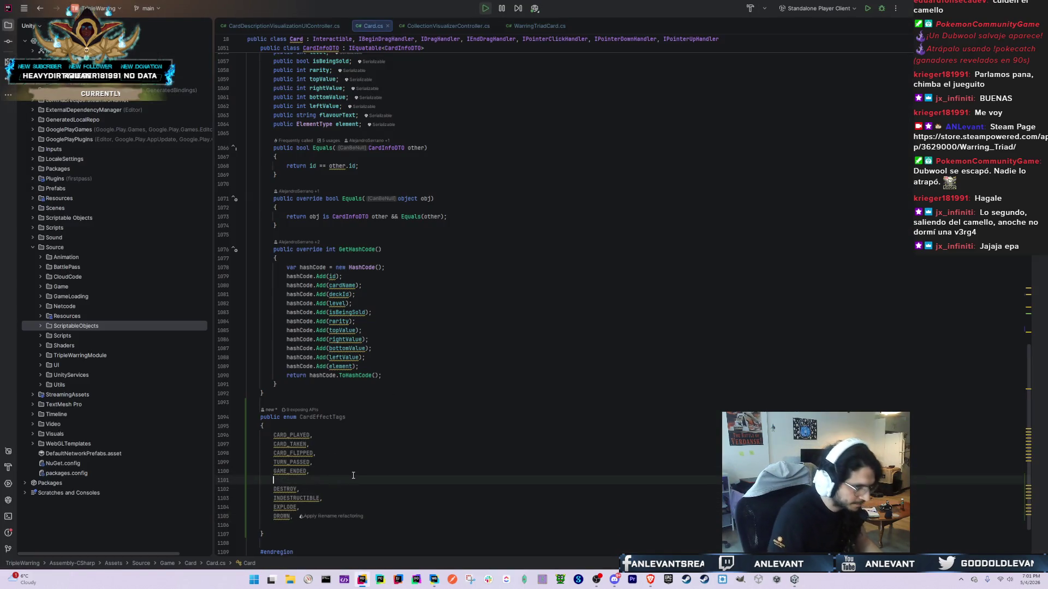
text(MENTAL,)
key(Return)
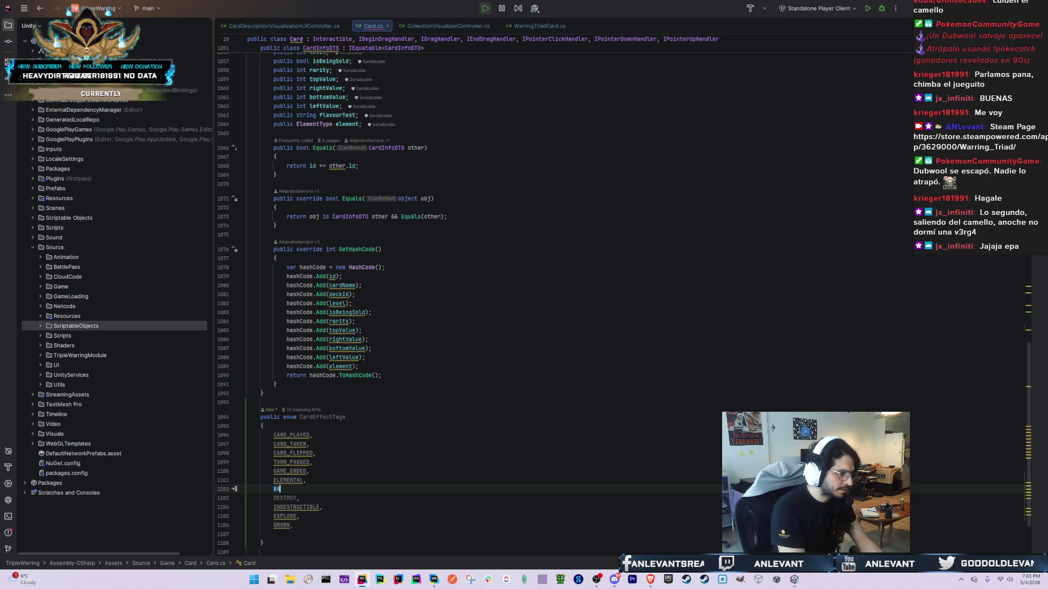
text(,)
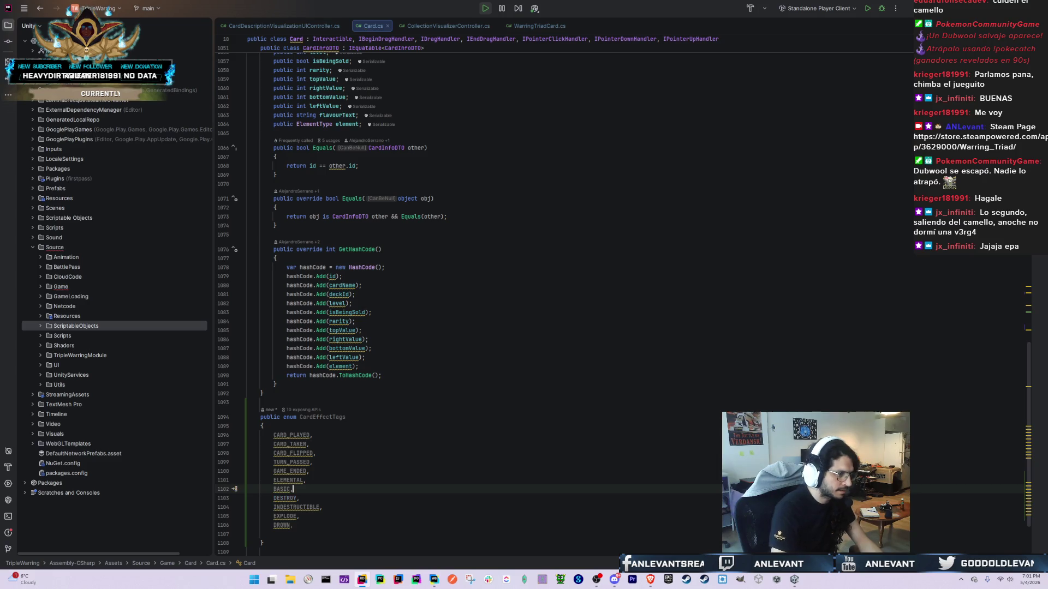
key(alt+Tab)
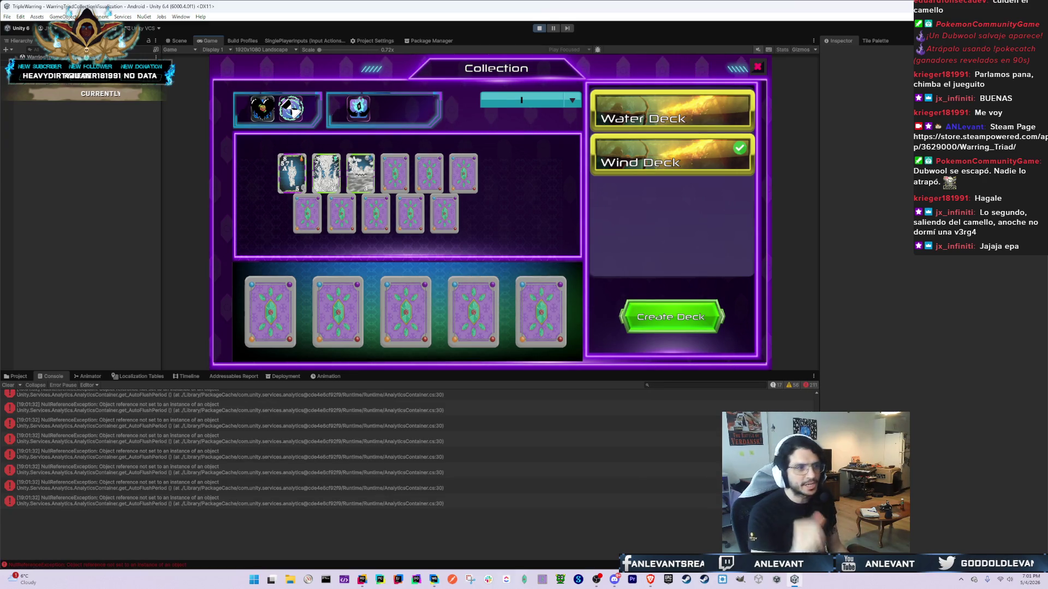
Clear the Console and restart Play mode with the recompiled code.
click(9, 385)
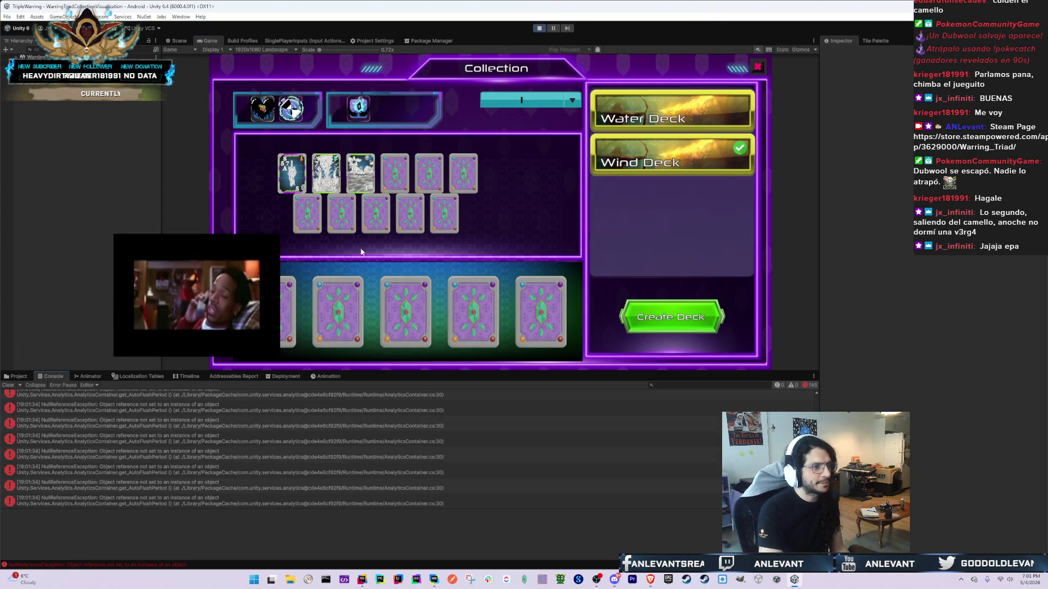
click(539, 29)
click(8, 385)
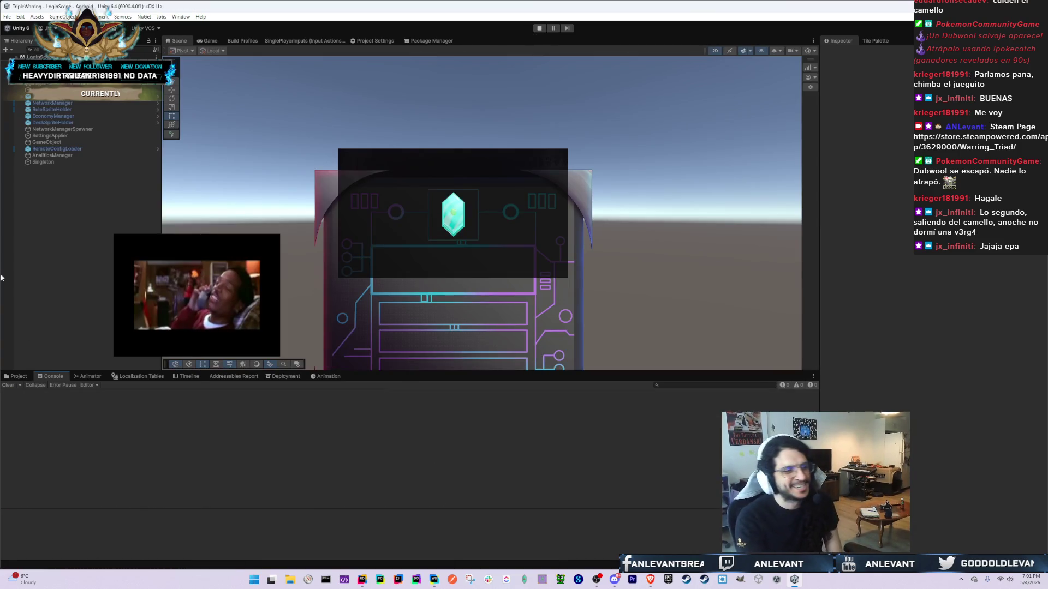
click(539, 27)
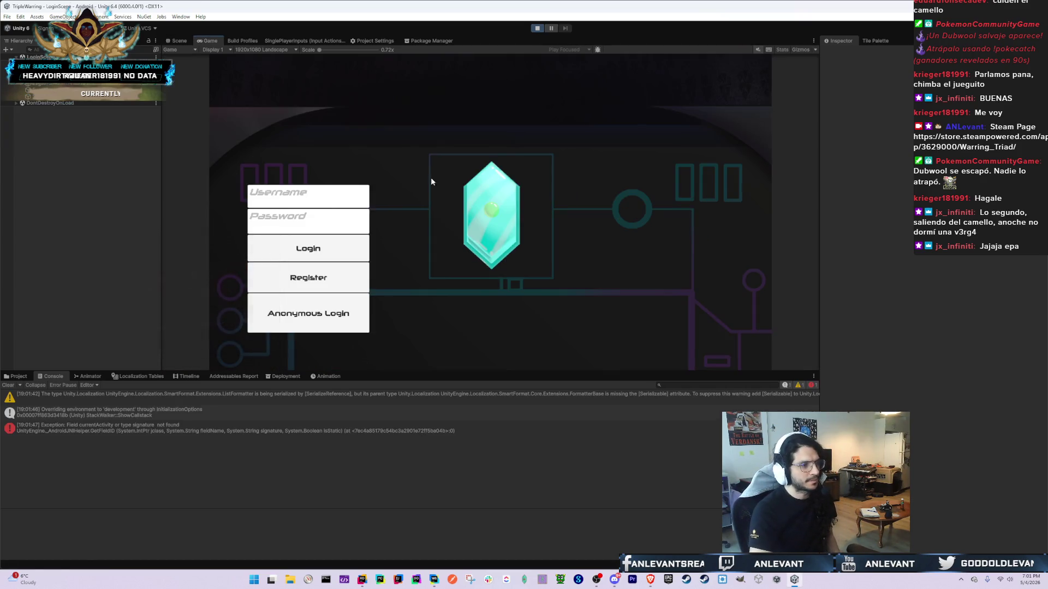
click(8, 385)
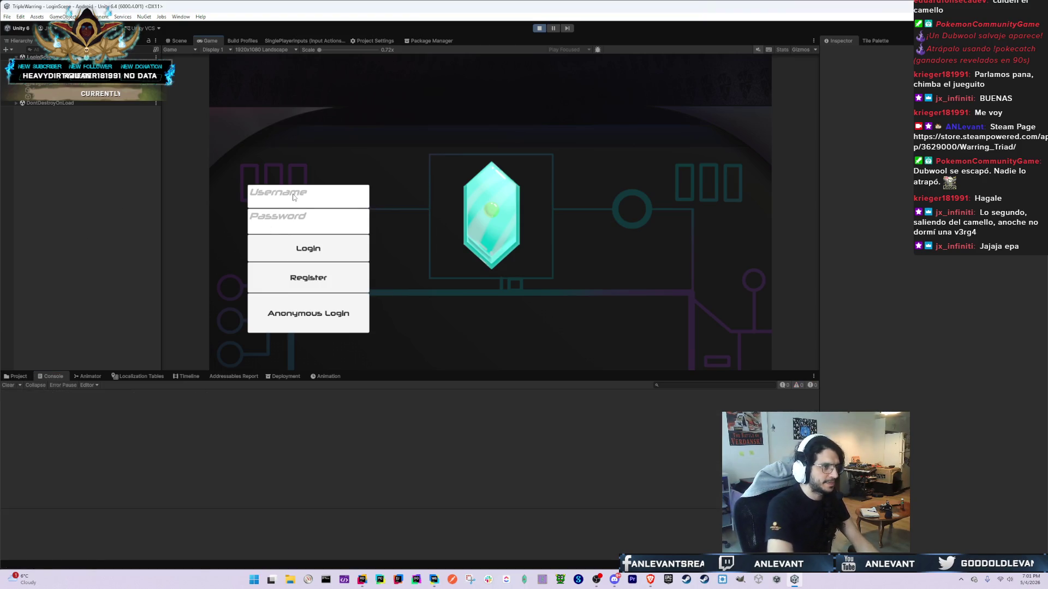
click(539, 28)
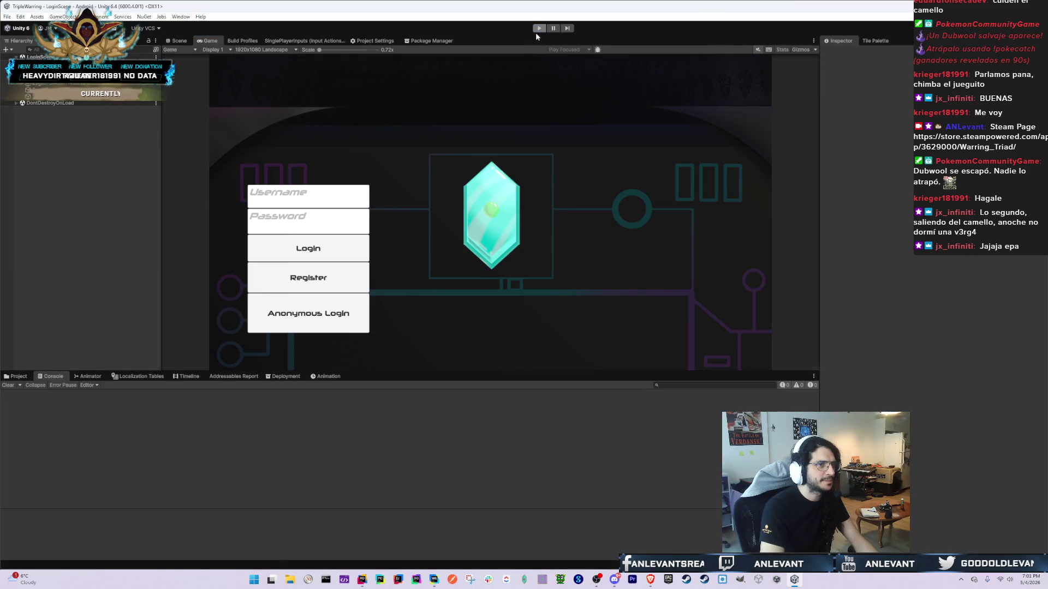
click(539, 28)
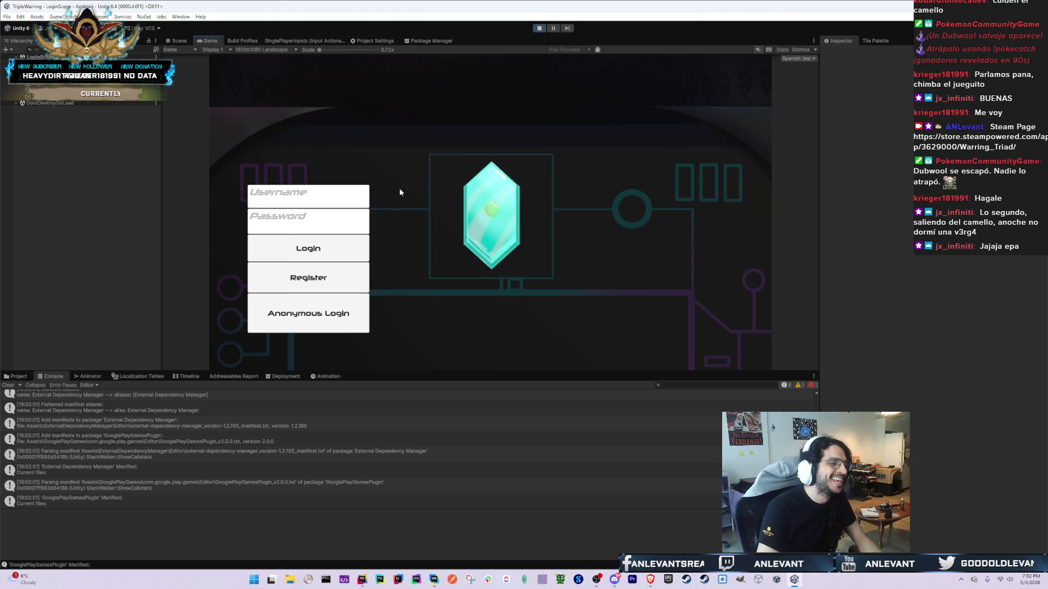
Log in with the username, open Colección, filter by a level, then stop Play mode.
click(358, 202)
text(admin)
click(344, 248)
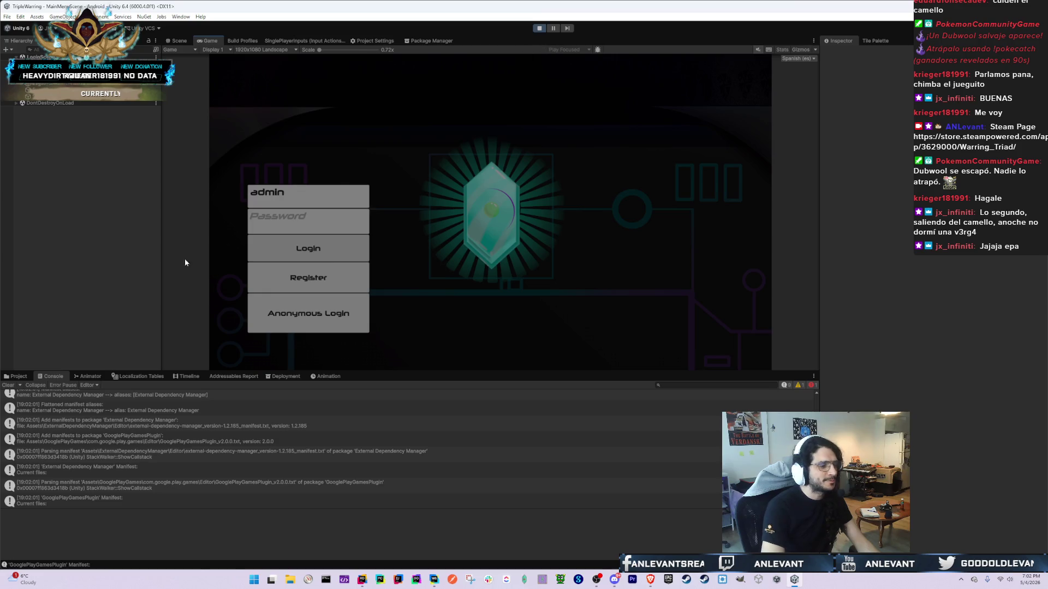
click(7, 385)
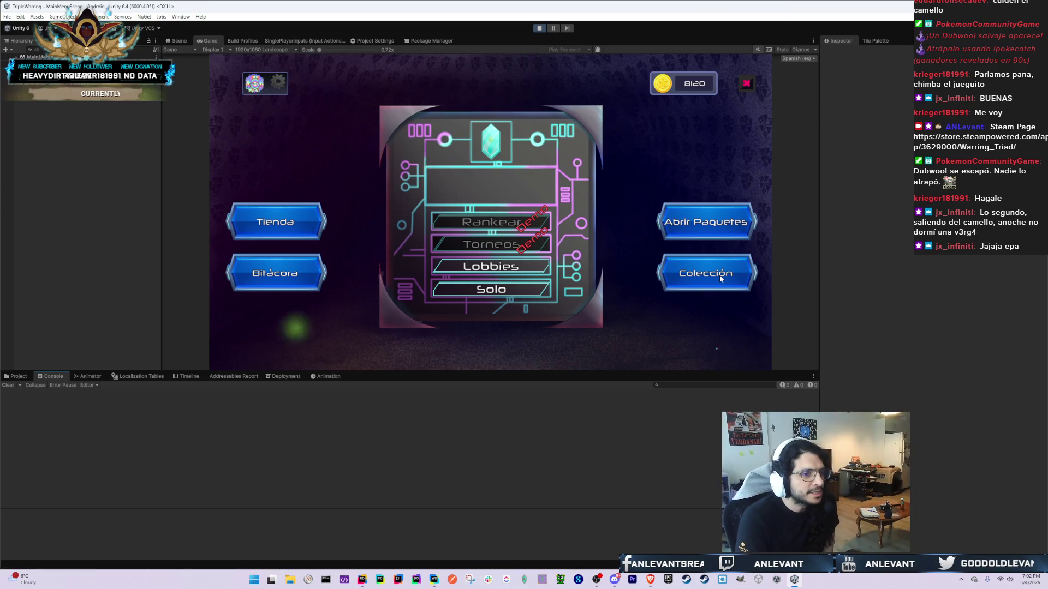
click(697, 287)
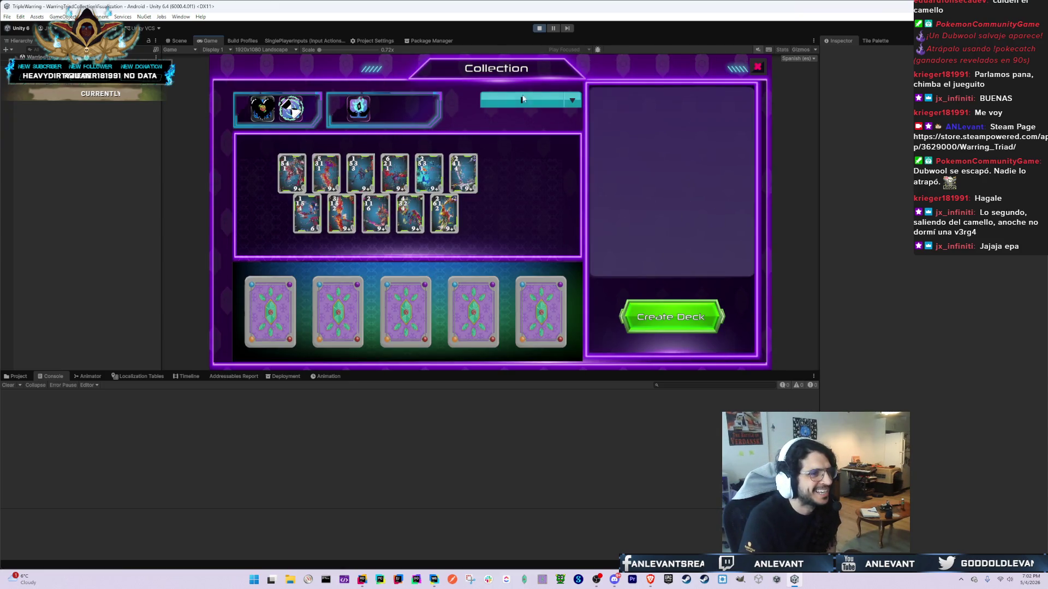
click(522, 99)
click(507, 129)
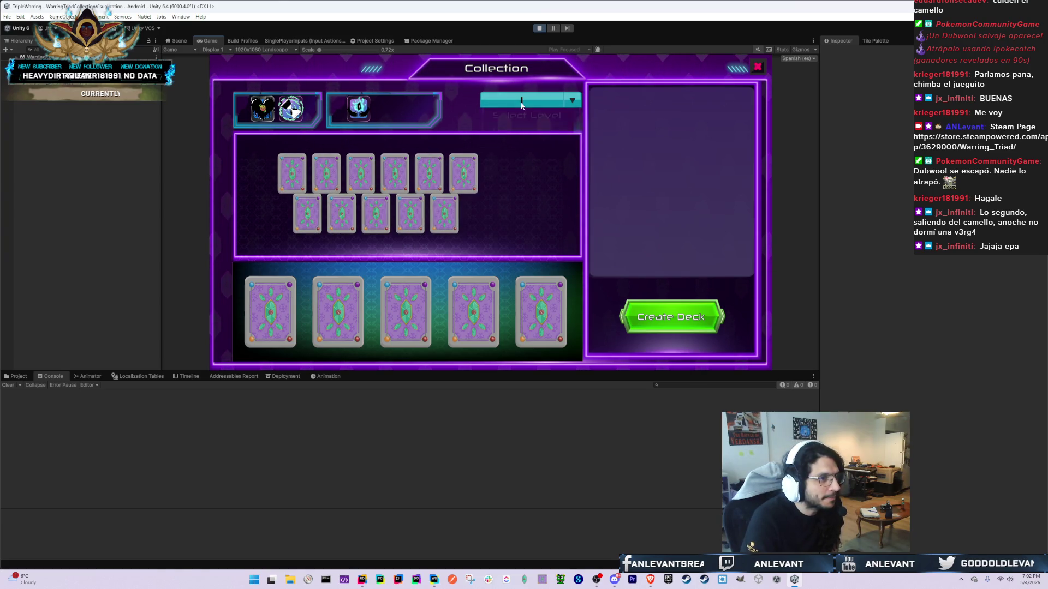
click(757, 66)
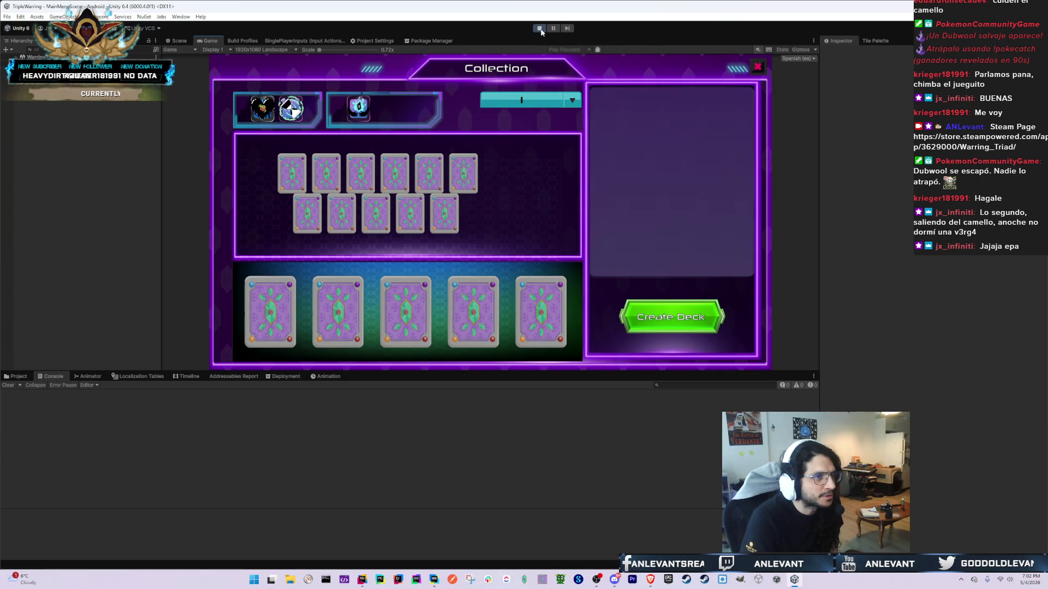
key(ctrl+p)
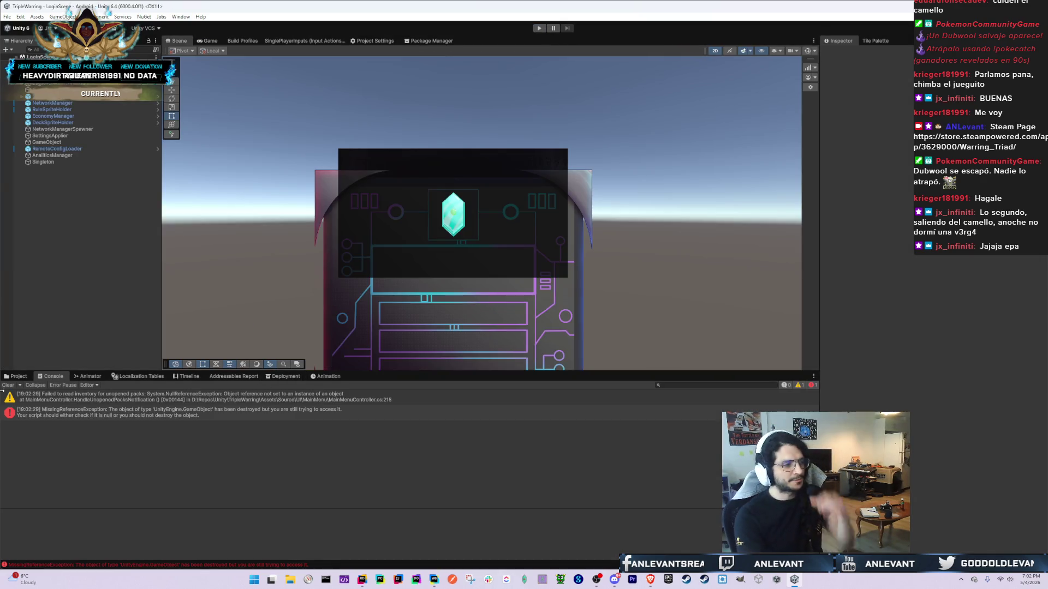
Clear the Console, rerun the game to its login screen, then switch to the other IDE.
click(13, 395)
click(8, 385)
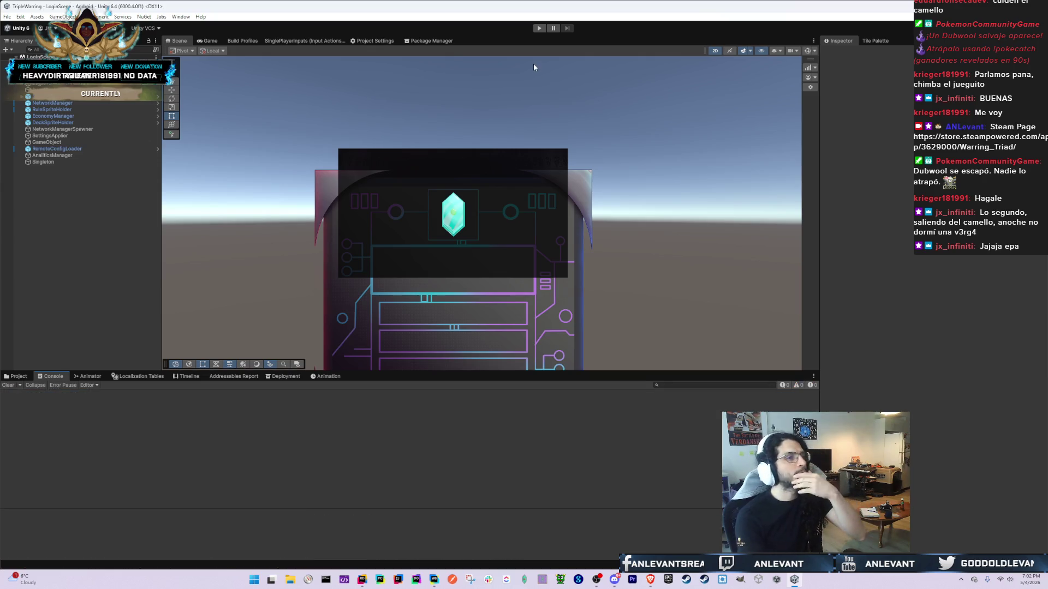
click(539, 28)
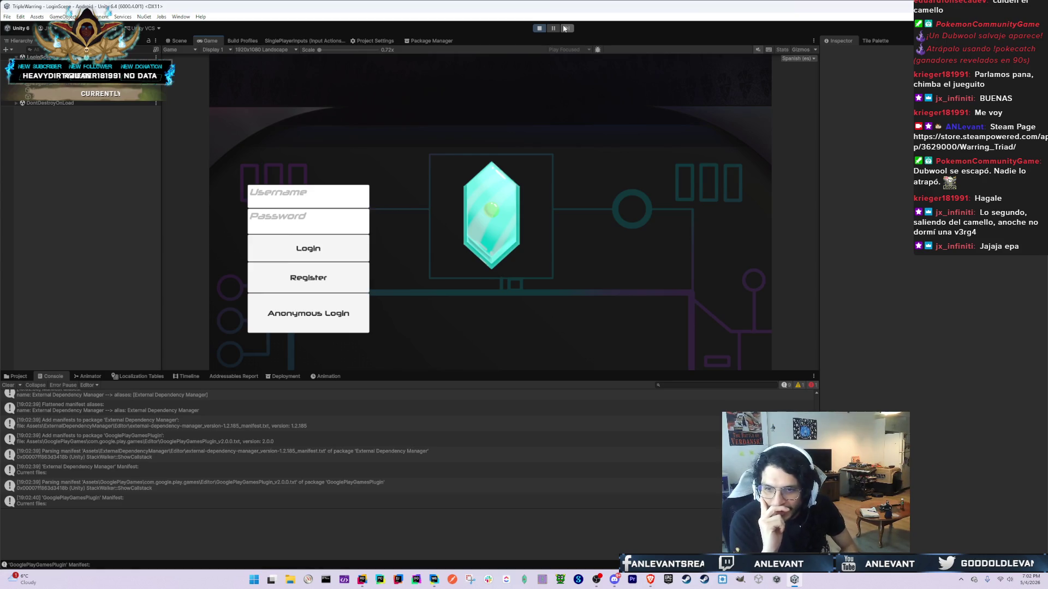
key(alt+Tab)
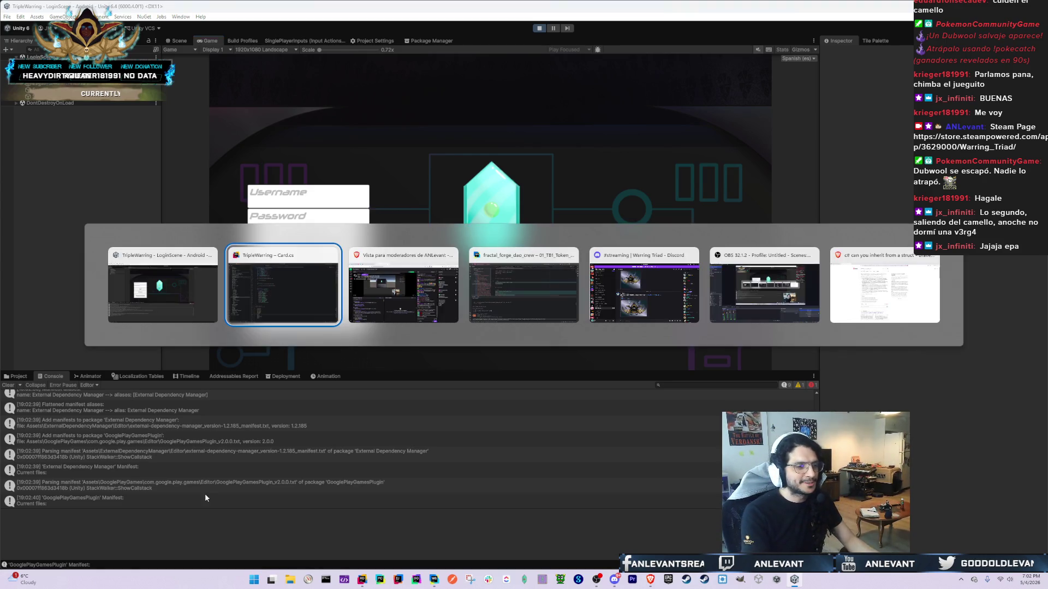
key(Escape)
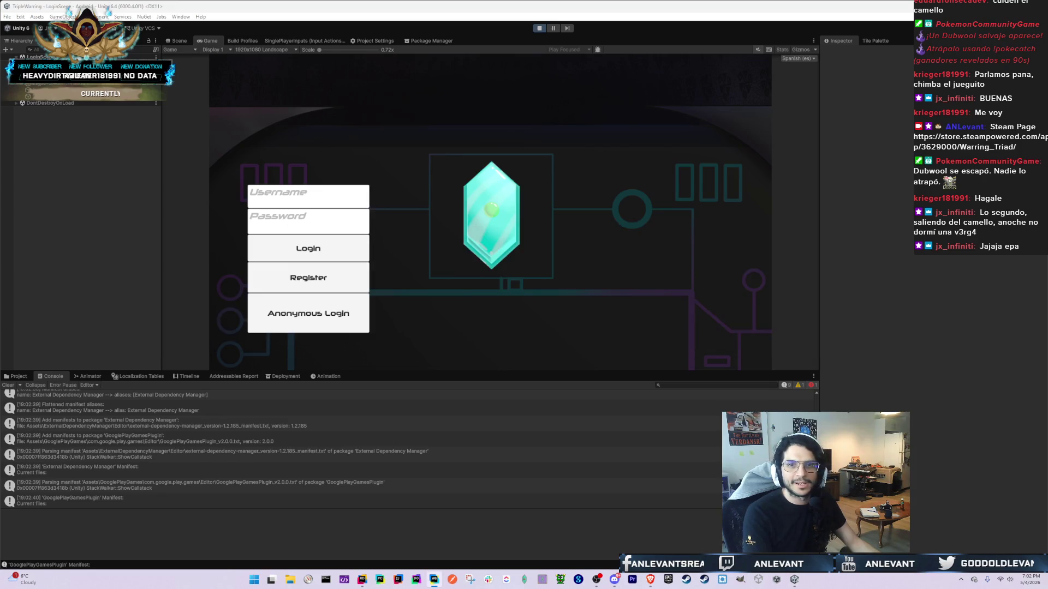
key(alt+Tab)
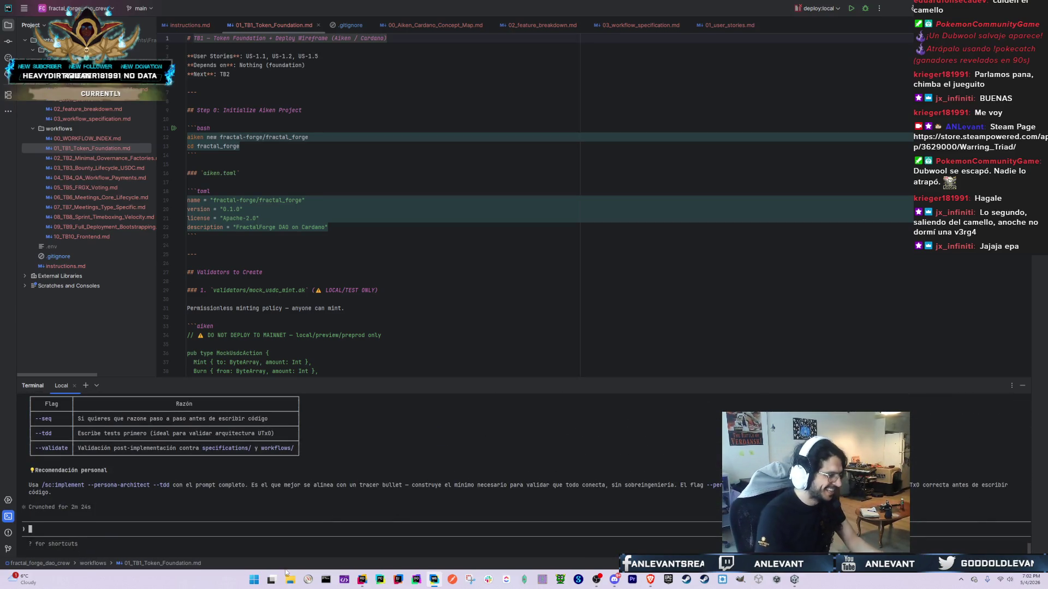
Select and copy the 'Prompt sugerido' text from the assistant's terminal output.
scroll(167, 515, up, 5)
scroll(174, 477, up, 5)
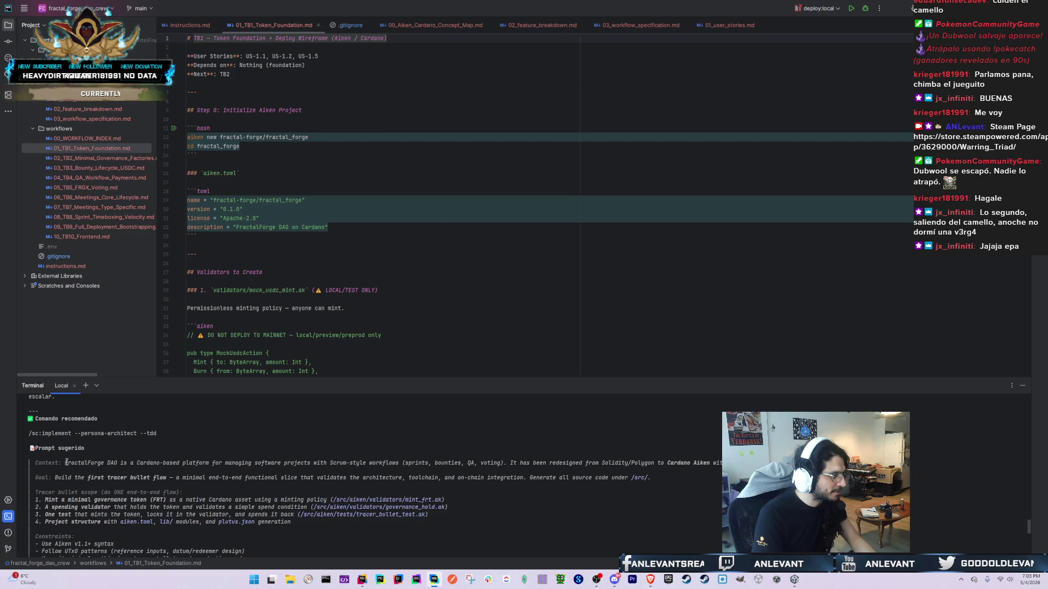
scroll(71, 453, up, 3)
scroll(150, 410, down, 2)
scroll(163, 453, down, 2)
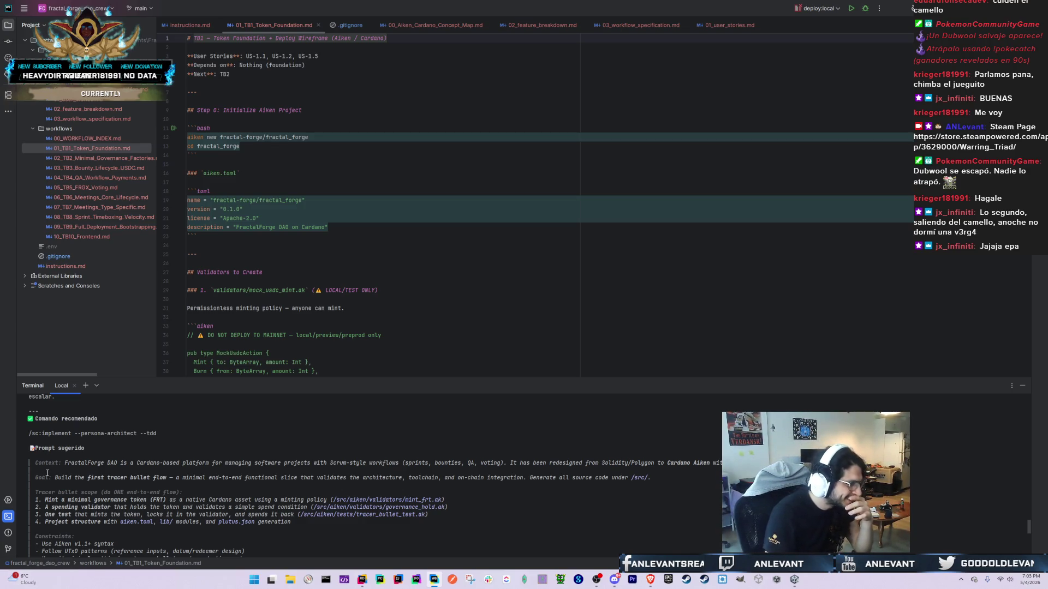
mouse_move(35, 464)
mouse_down()
mouse_move(164, 478)
mouse_move(207, 552)
mouse_move(207, 512)
mouse_move(230, 448)
mouse_move(243, 440)
mouse_up()
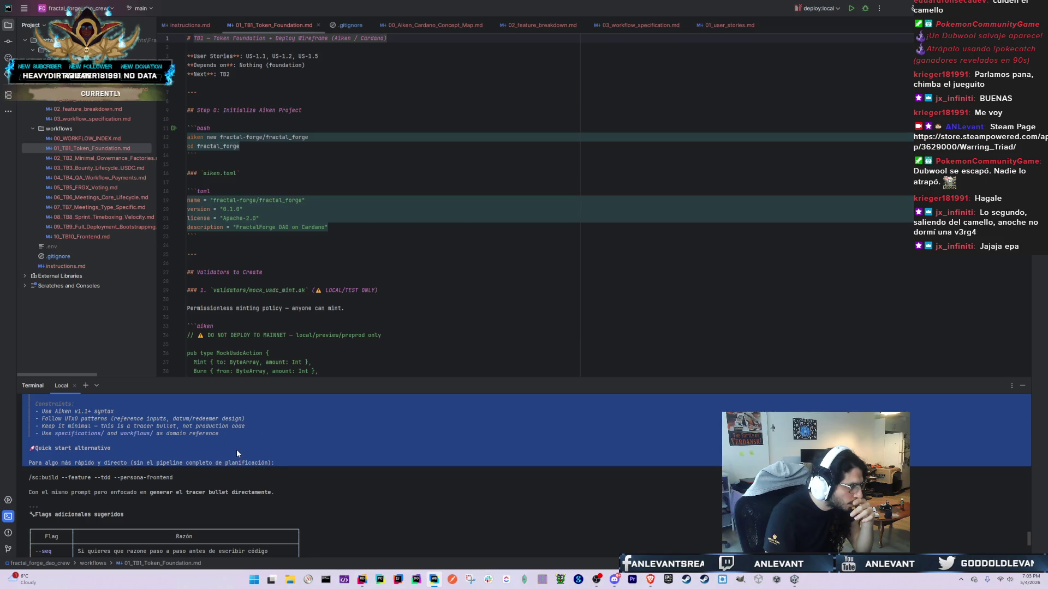
click(88, 449)
click(155, 460)
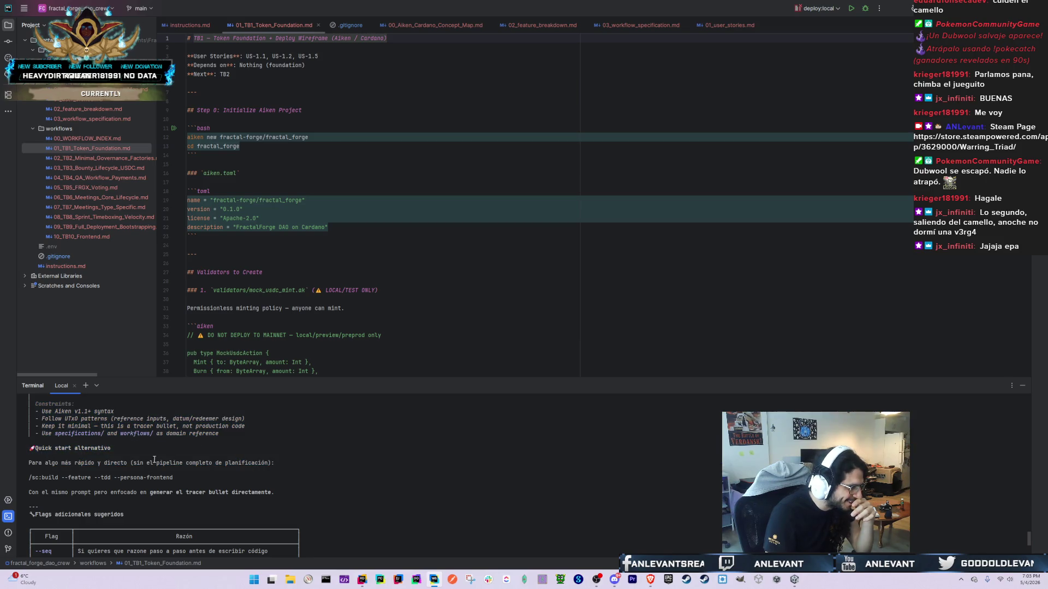
mouse_move(45, 465)
mouse_down()
mouse_move(721, 466)
mouse_move(199, 465)
mouse_move(300, 466)
mouse_up()
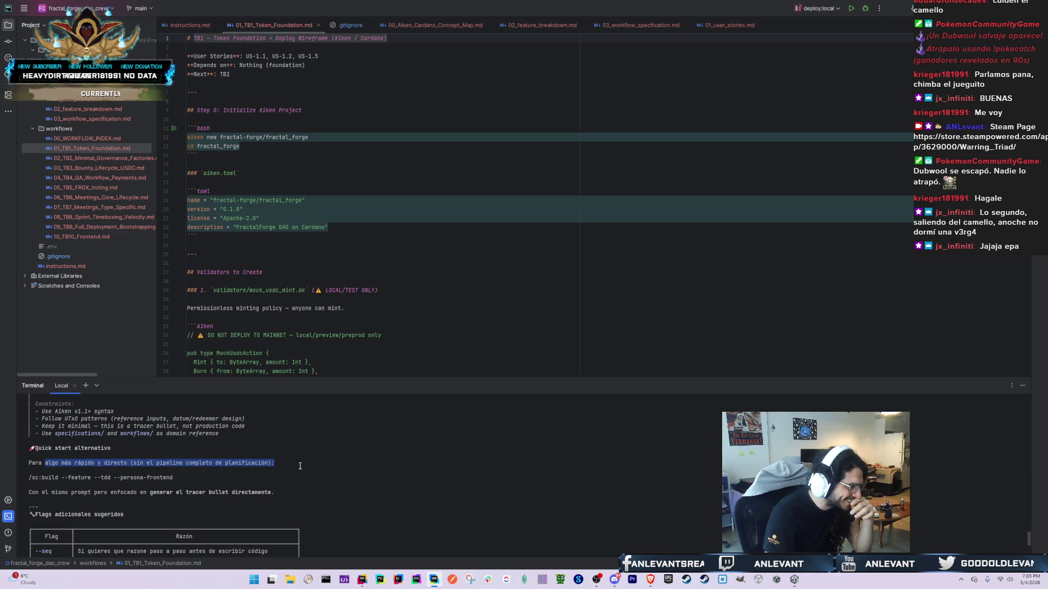
scroll(95, 485, up, 5)
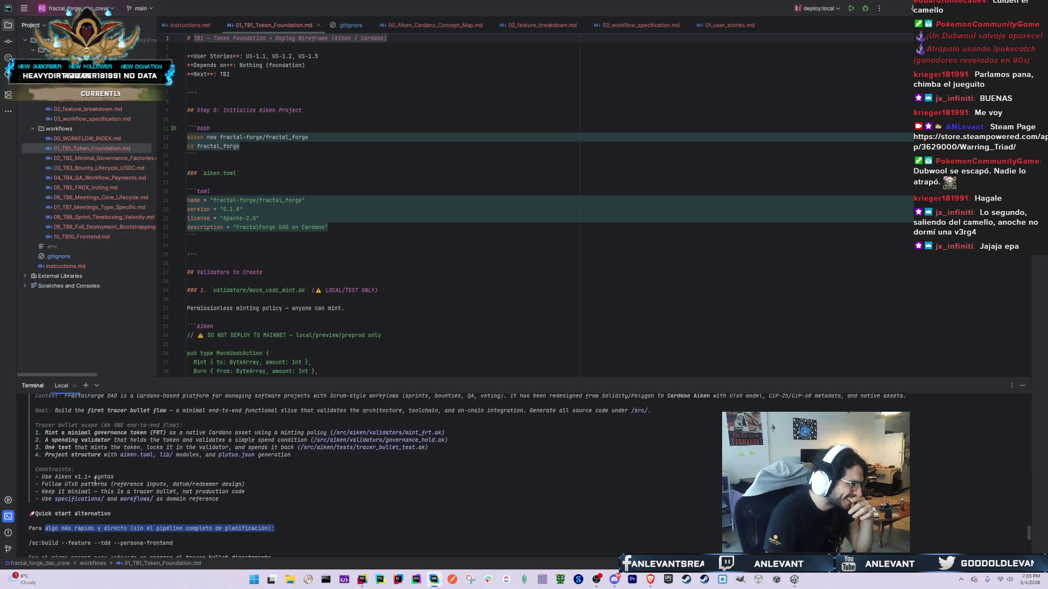
mouse_move(28, 413)
mouse_down()
mouse_move(33, 429)
mouse_move(246, 546)
mouse_move(184, 487)
mouse_move(233, 498)
mouse_up()
right_click(233, 498)
click(233, 498)
scroll(233, 497, up, 1)
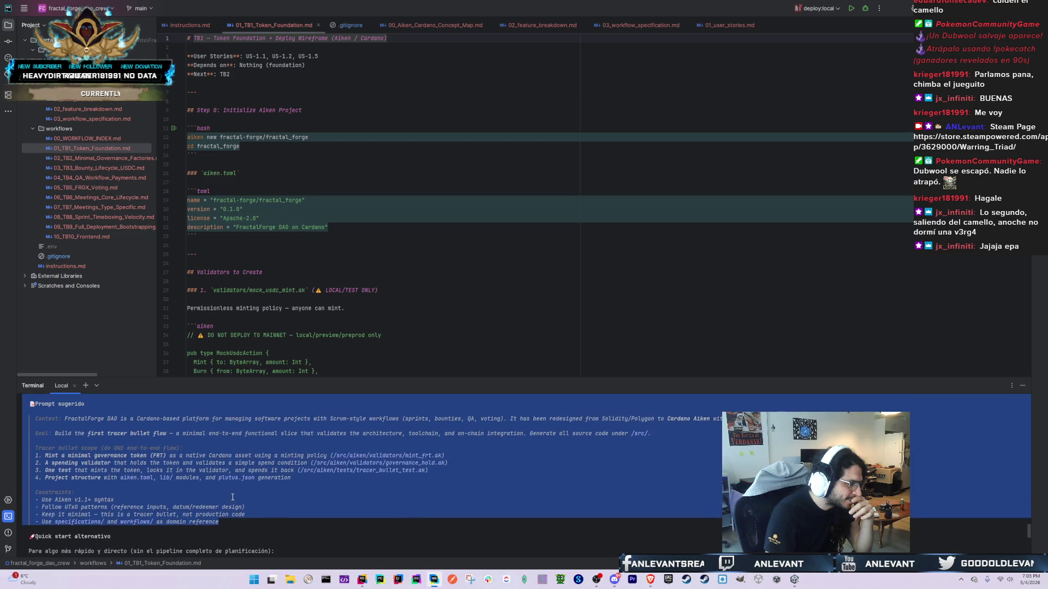
mouse_move(230, 524)
mouse_down()
mouse_move(109, 480)
mouse_move(38, 418)
mouse_up()
right_click(38, 419)
click(54, 507)
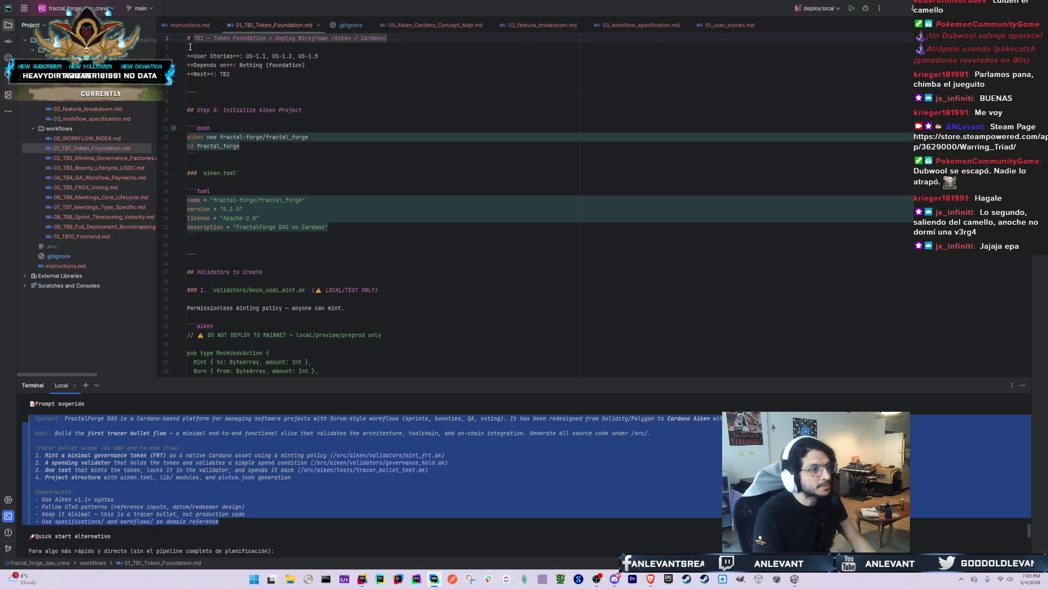
Replace everything in instructions.md with the copied prompt.
double_click(65, 266)
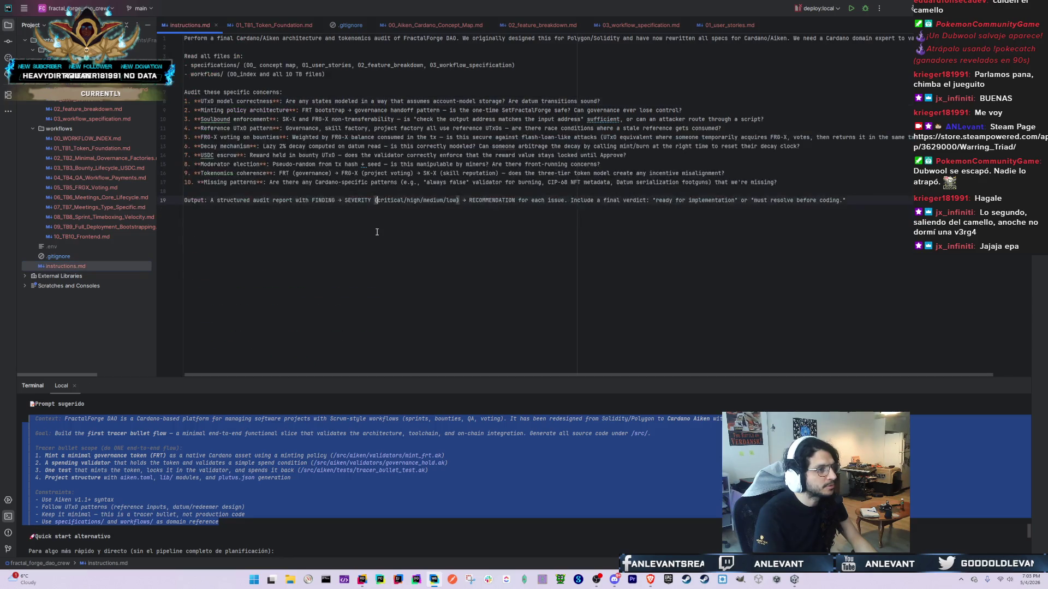
key(ctrl+a)
key(ctrl+v)
Select the recommended /sc:implement command in the terminal.
scroll(158, 470, up, 3)
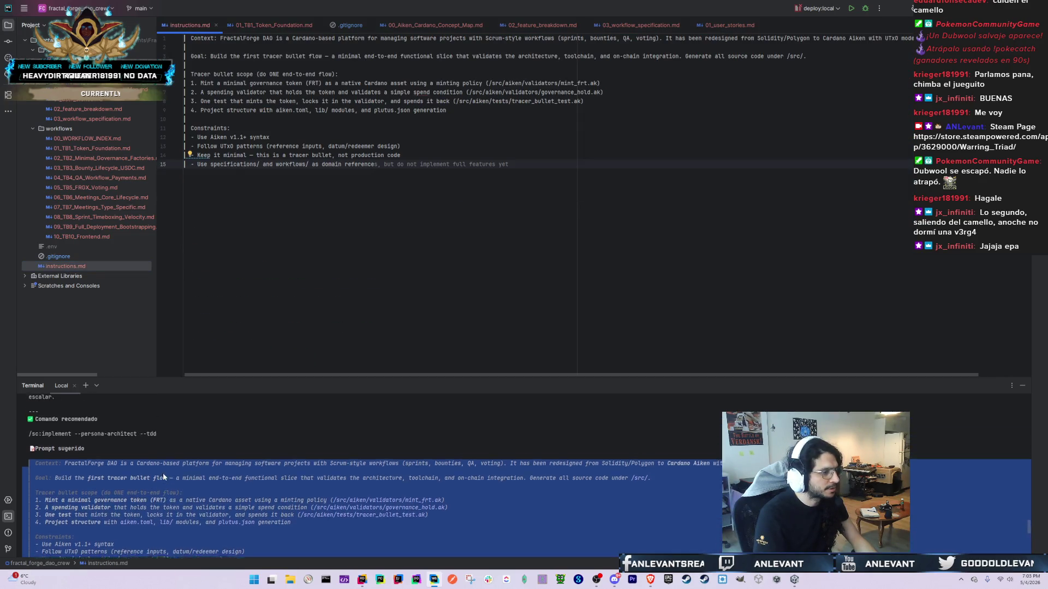
mouse_move(164, 478)
mouse_down()
mouse_move(6, 480)
mouse_move(30, 479)
mouse_up()
scroll(75, 477, down, 10)
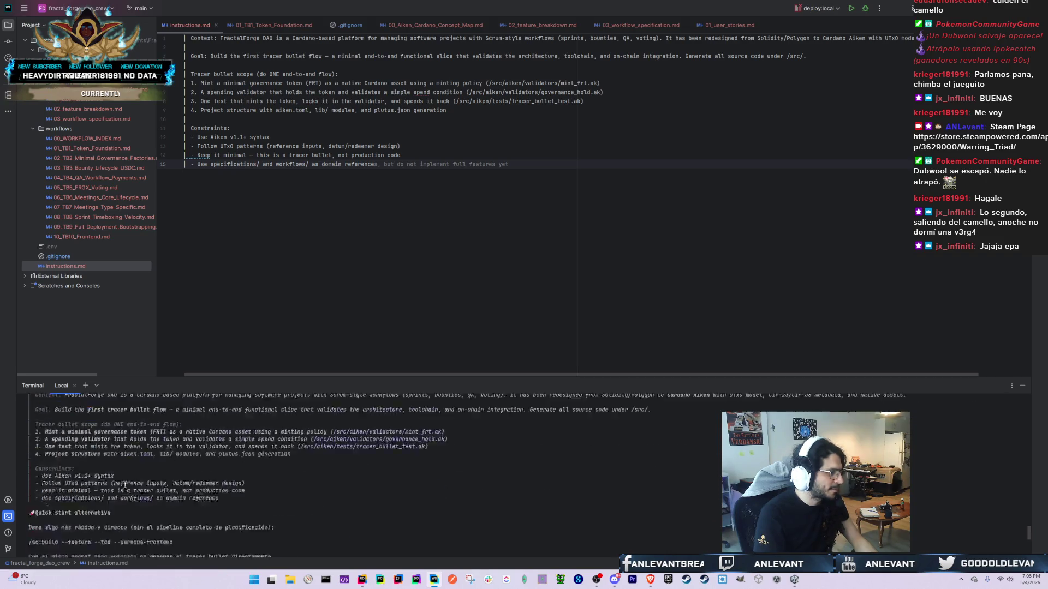
right_click(136, 530)
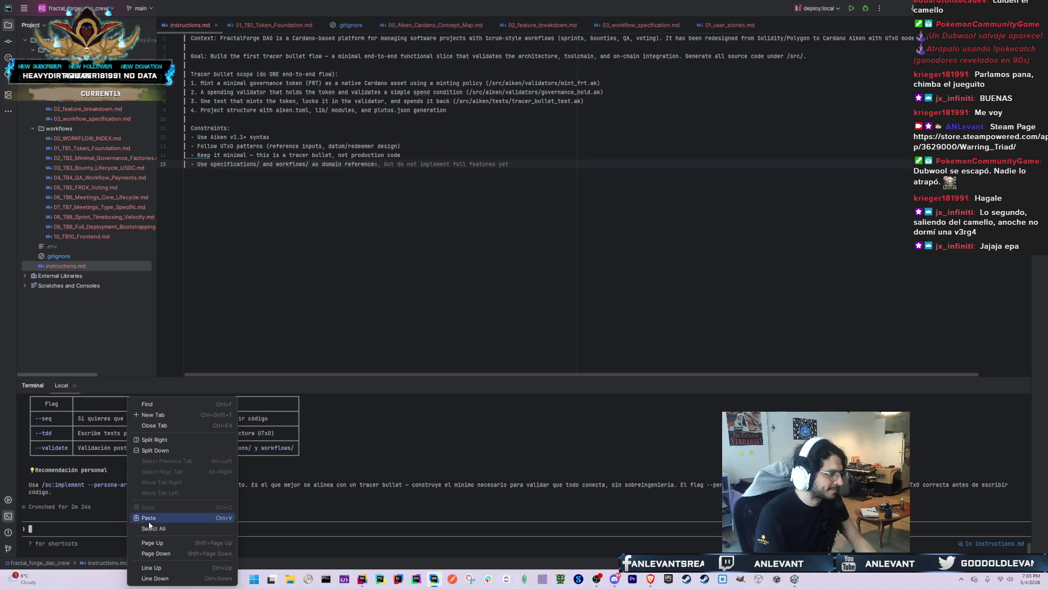
Send '/sc:implement --persona-architect --tdd read instructions.md' to the assistant.
click(150, 520)
text(read instructions.)
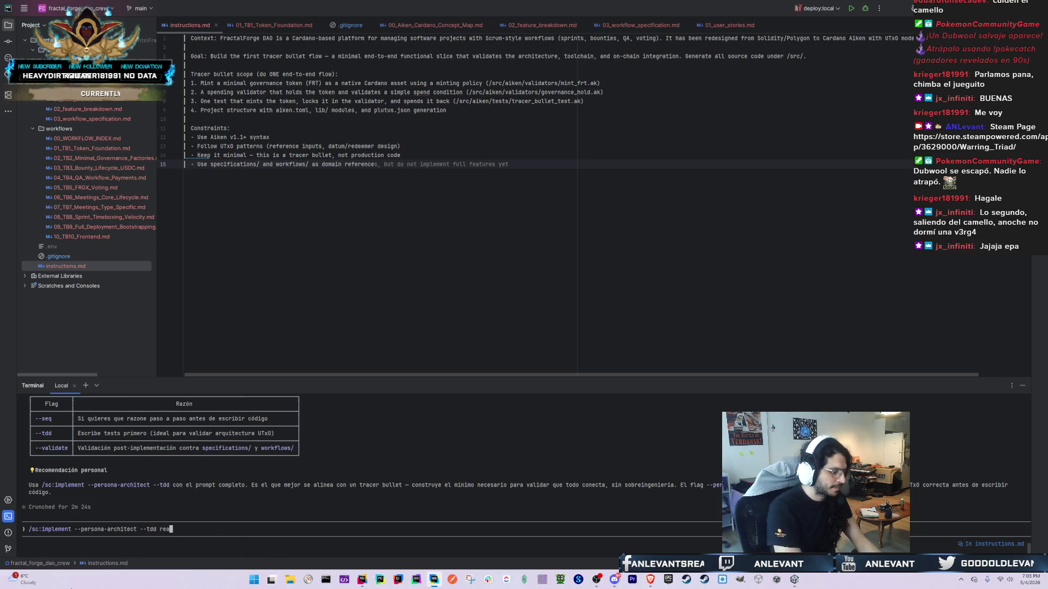
text(md)
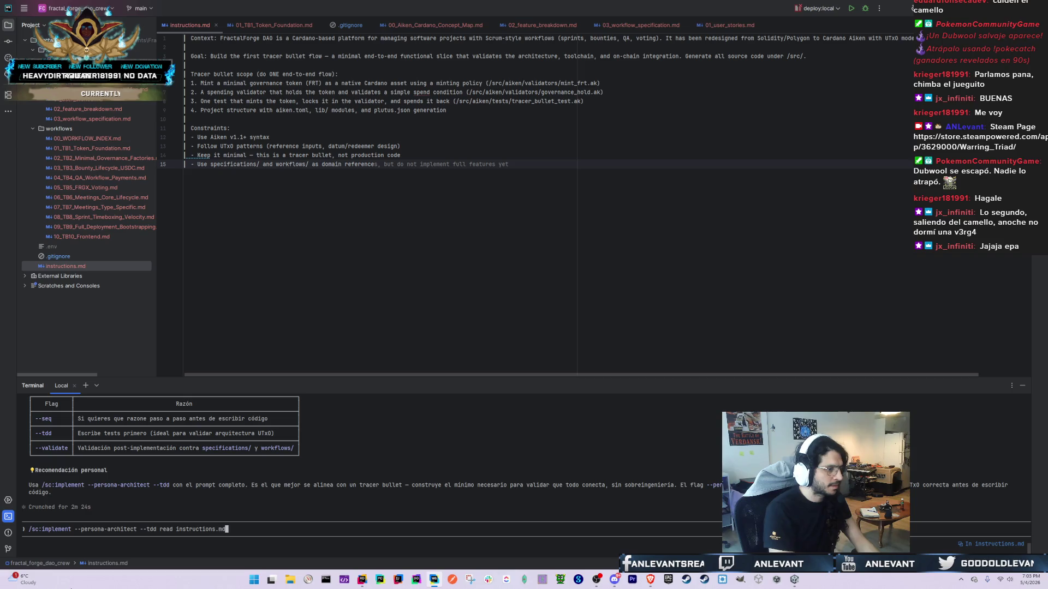
key(ctrl+Left)
key(ctrl+Left)
key(ctrl+Left)
key(ctrl+Right)
key(ctrl+Right)
key(ctrl+Right)
key(Return)
Switch to the TripleWarring Card.cs editor window.
key(alt+Tab)
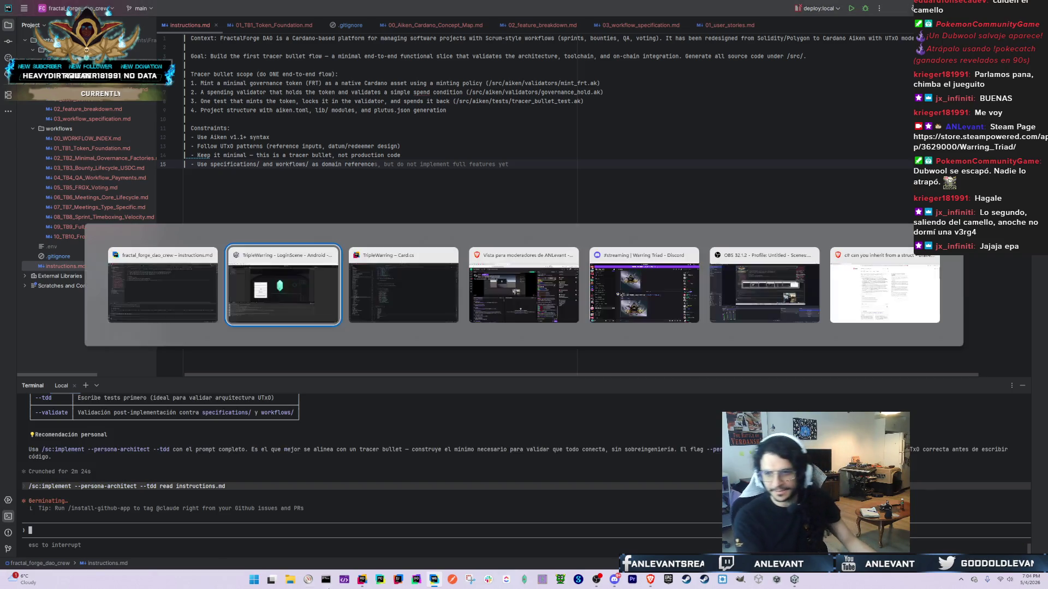
key(alt+Tab)
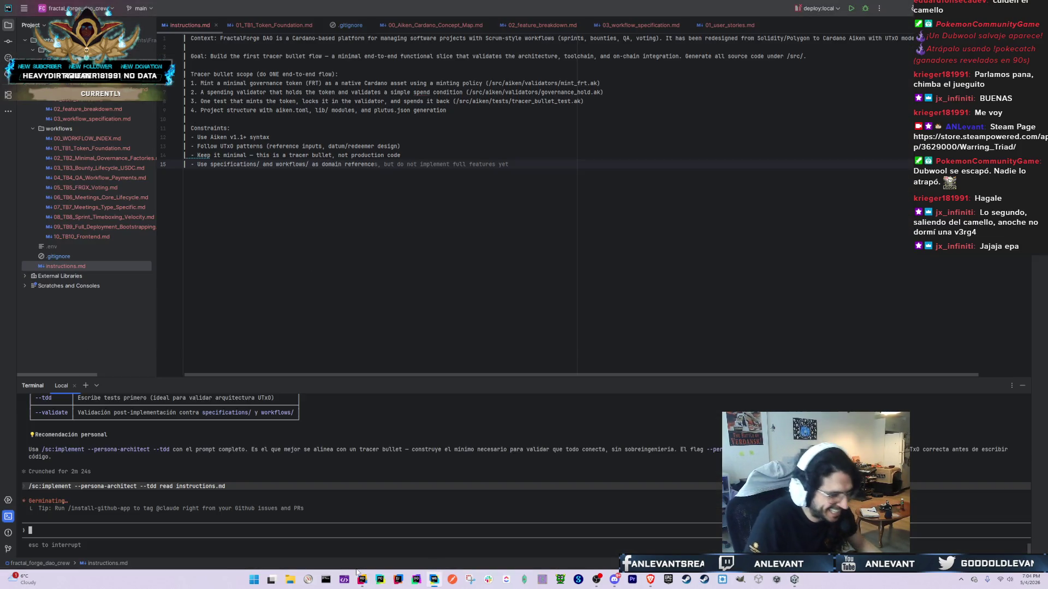
key(alt+Tab)
key(Tab)
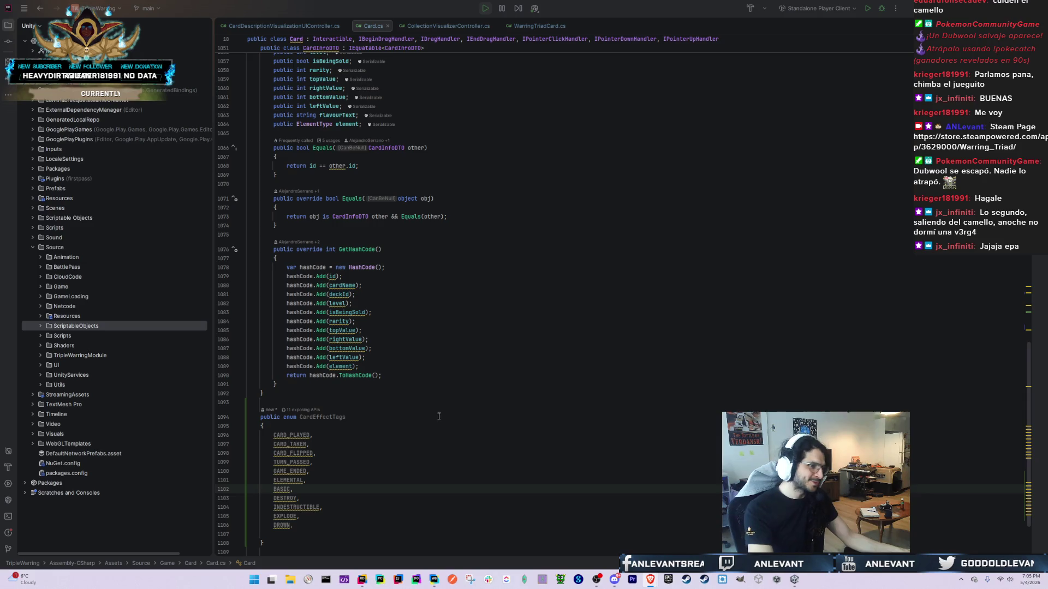
Leave the enum code and log into the running Unity game with the username and password.
click(359, 505)
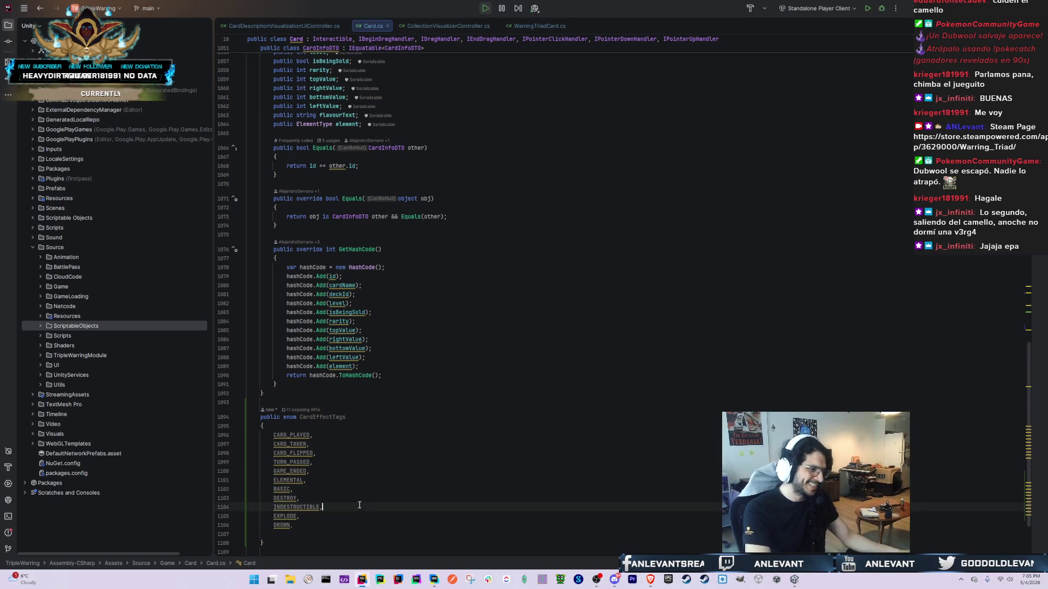
key(alt+Tab)
key(alt+Tab)
key(alt+Tab)
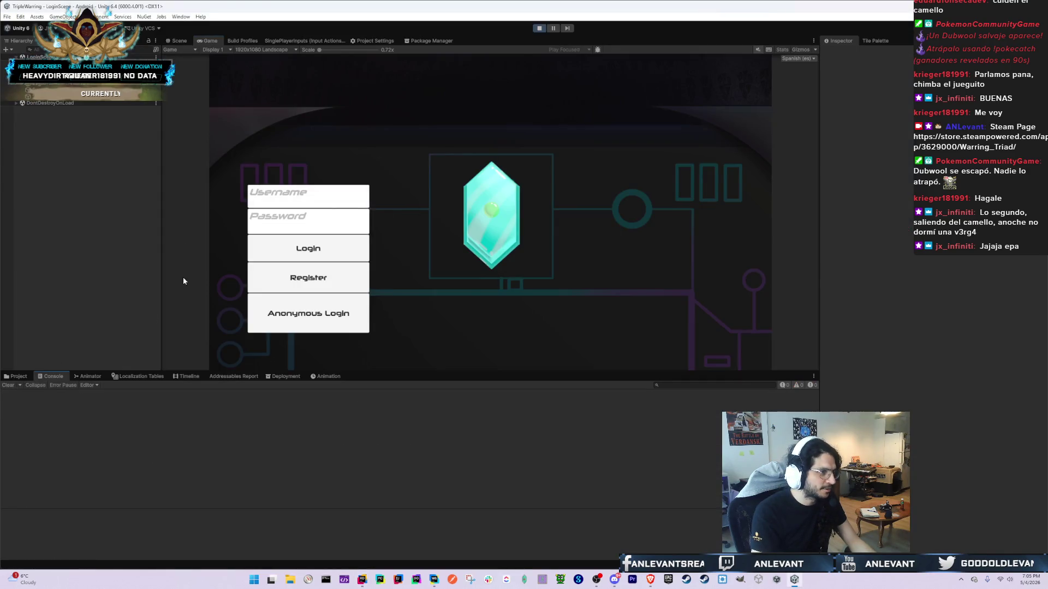
click(272, 202)
text(admin)
click(298, 228)
click(352, 245)
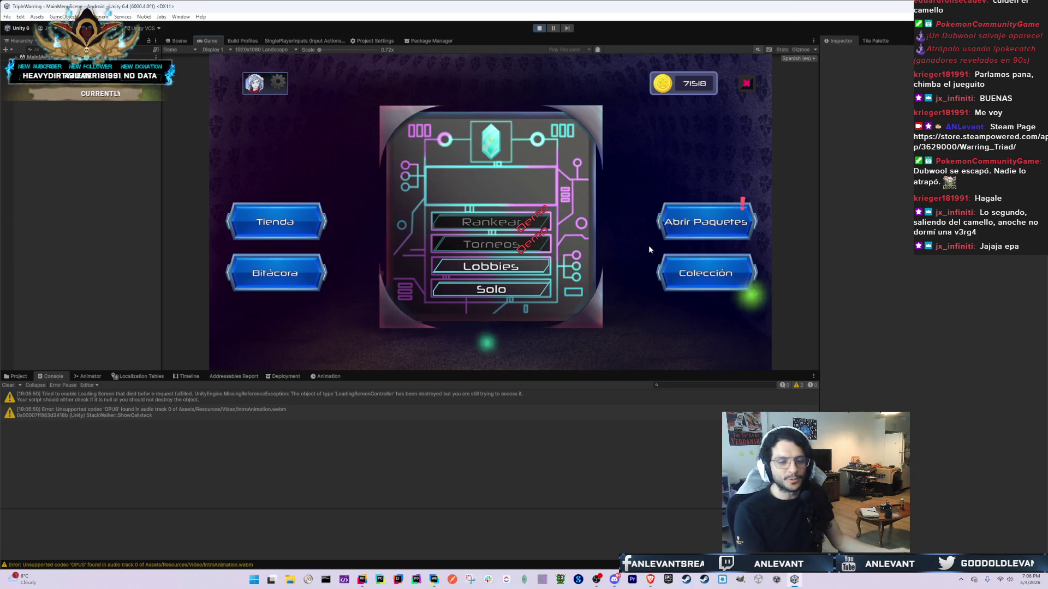
Open the Colección screen's deck view and clear the console messages.
click(683, 278)
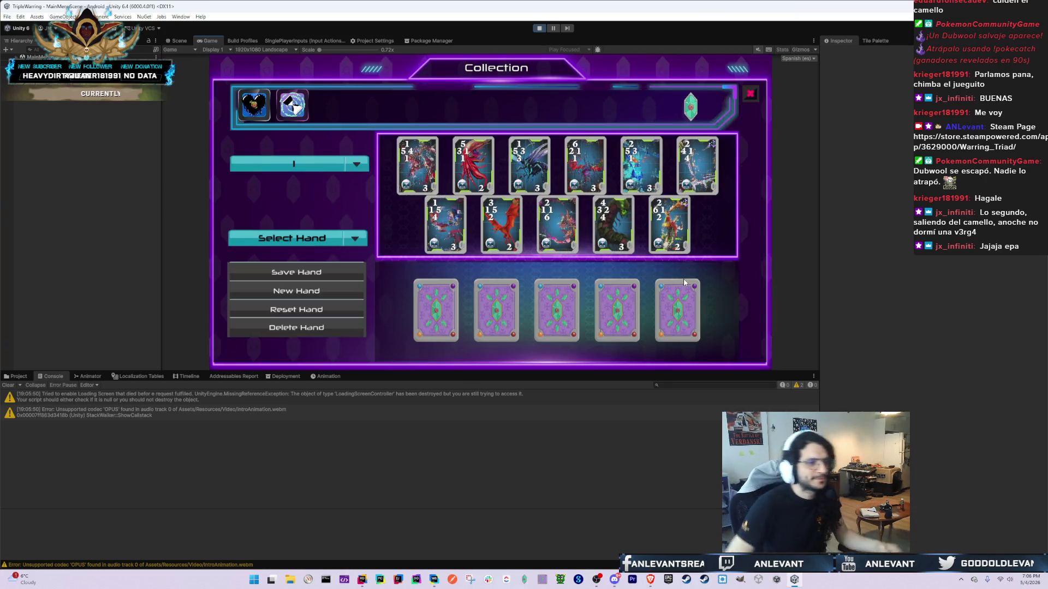
click(690, 106)
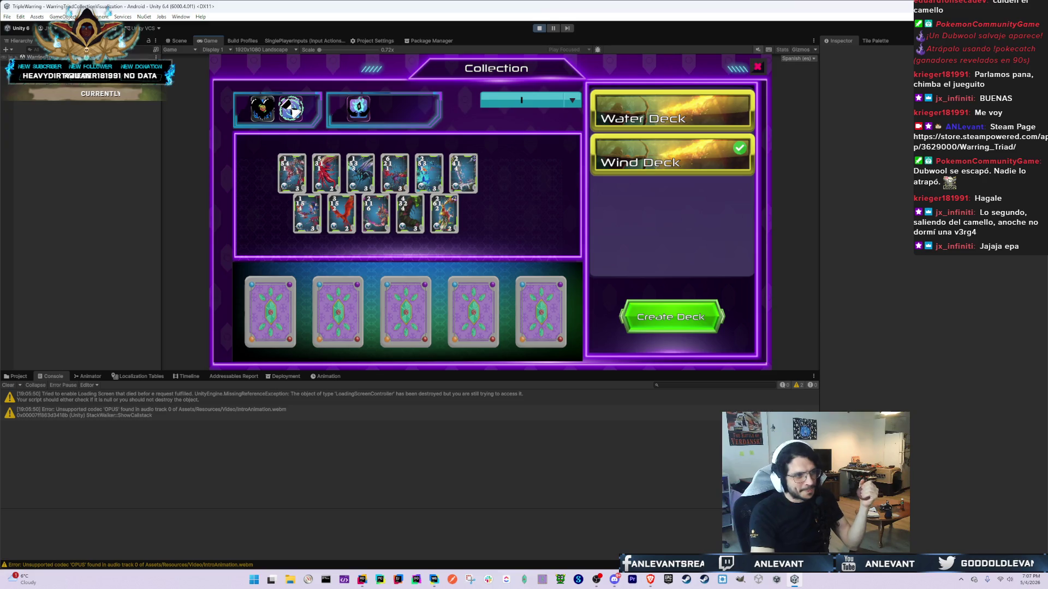
click(8, 385)
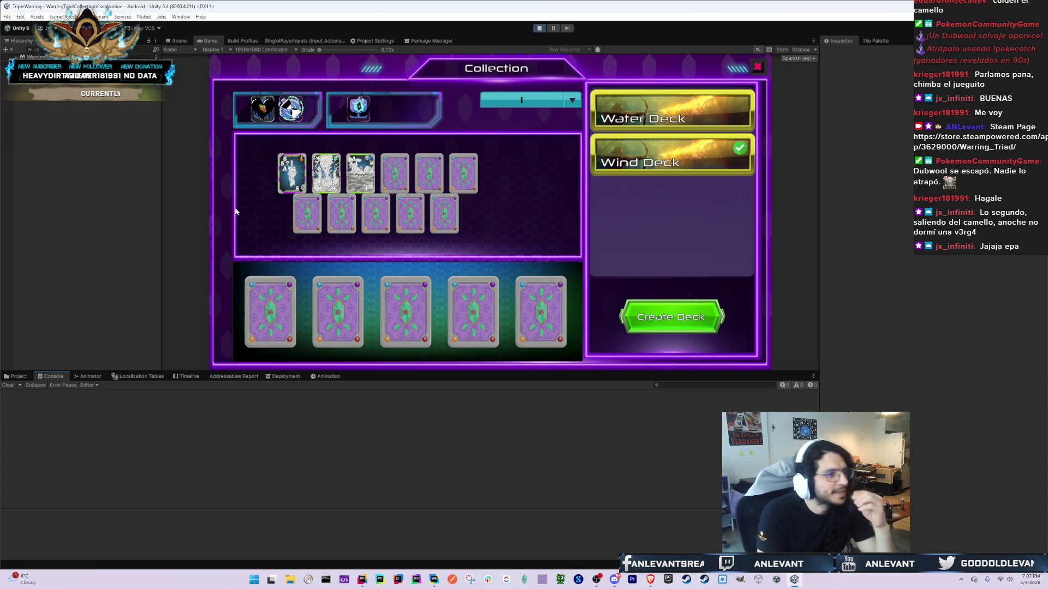
Switch the level filter to 3 and back to 1, then view the Flame Blade and Strong Winds details.
click(544, 100)
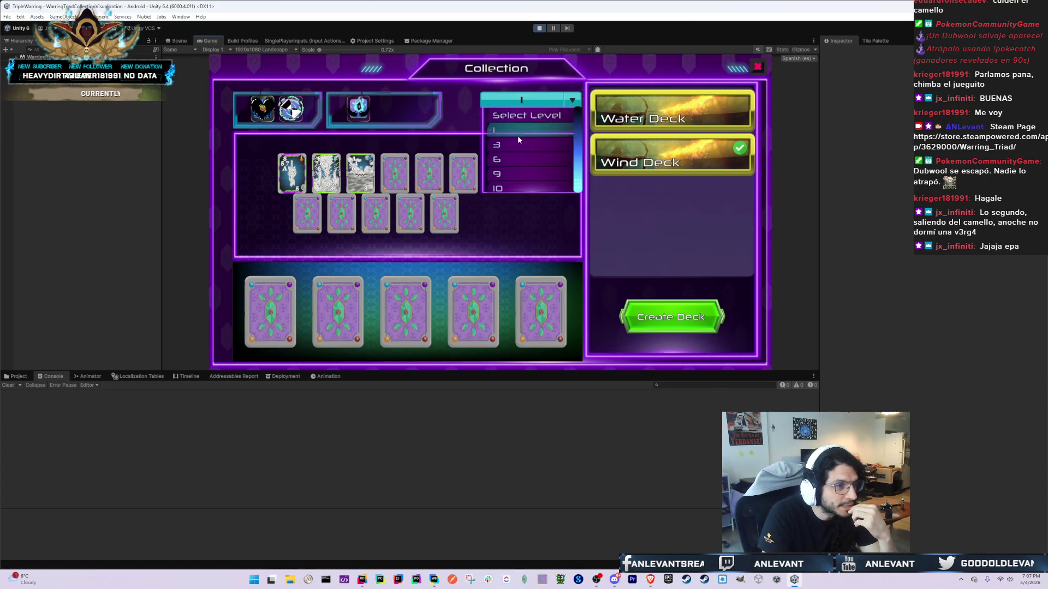
click(517, 136)
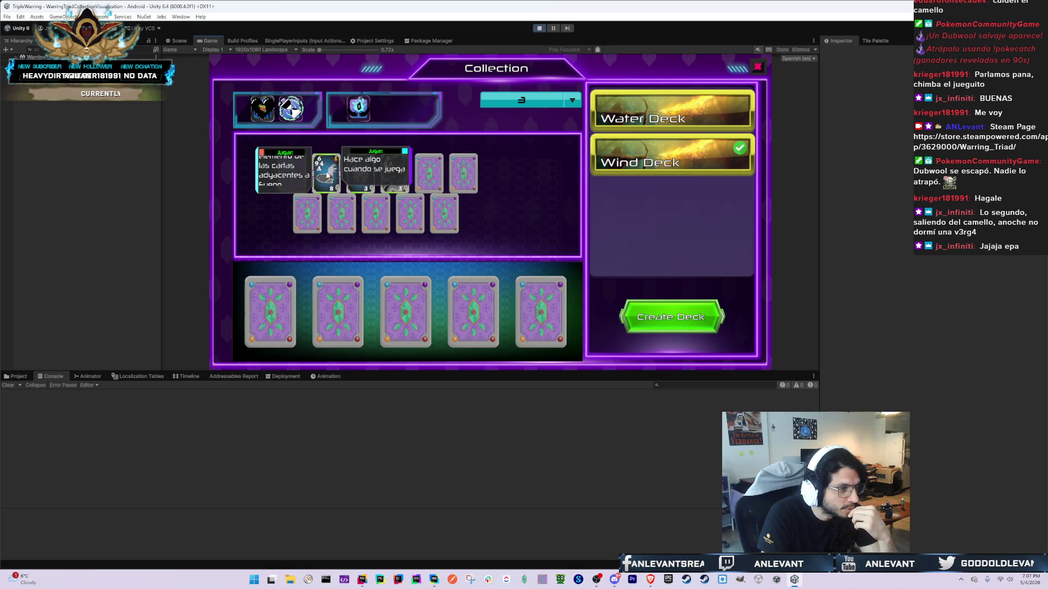
click(493, 100)
click(504, 120)
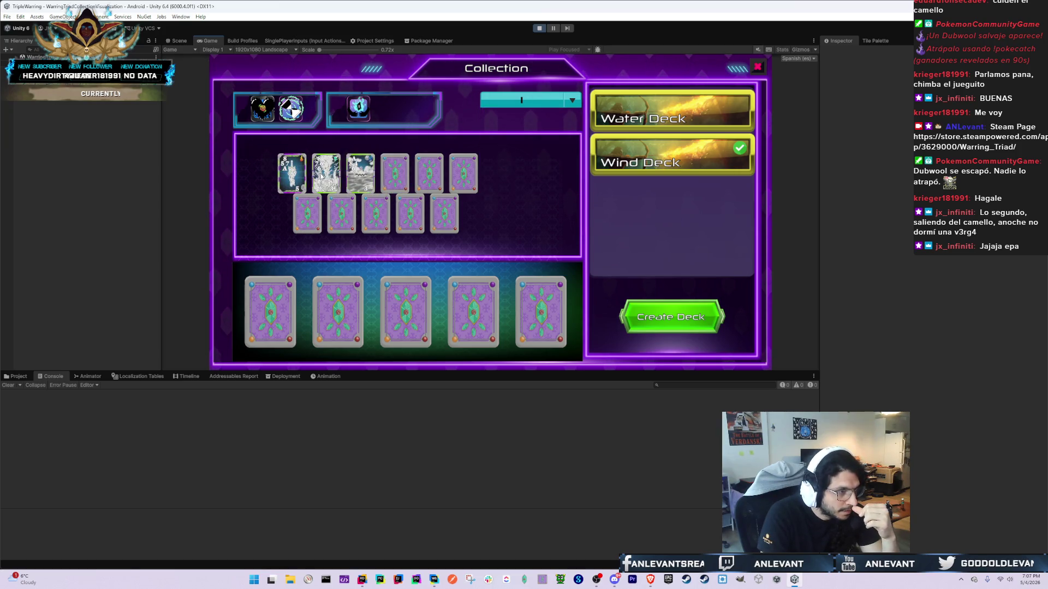
click(299, 179)
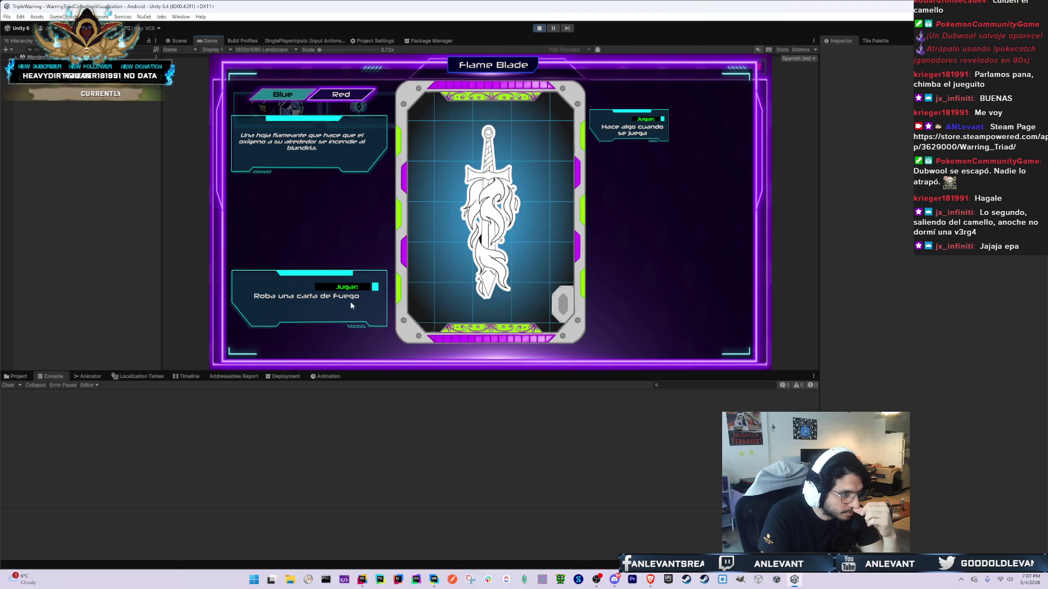
click(327, 186)
click(325, 177)
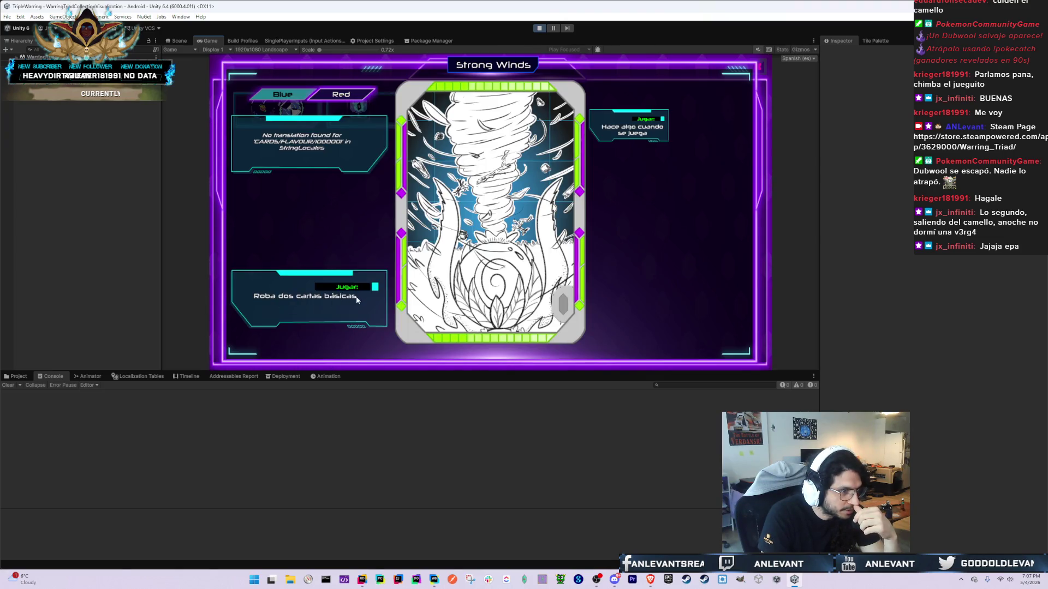
click(355, 233)
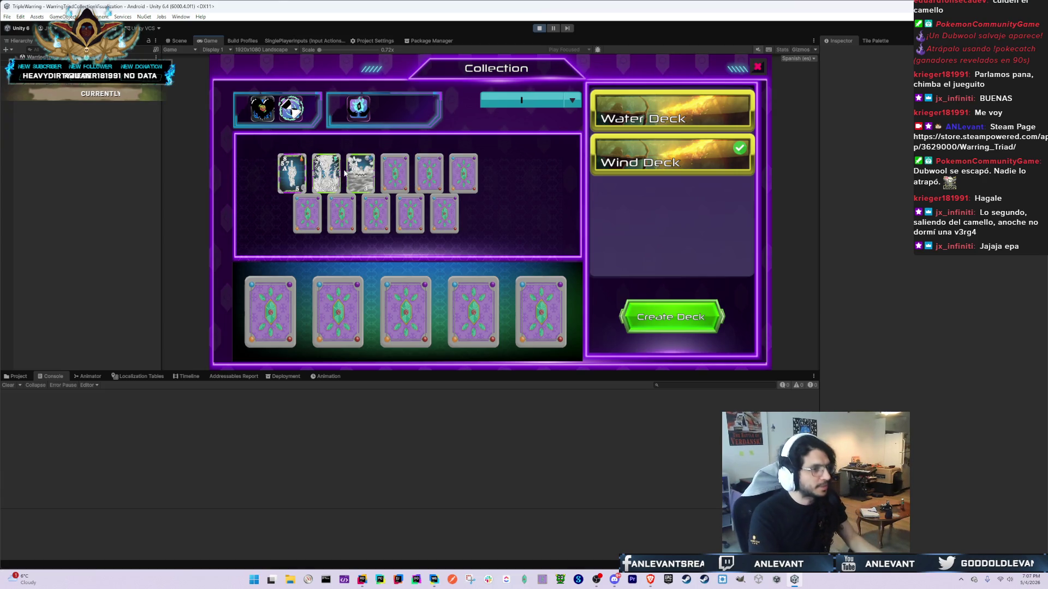
key(alt+Tab)
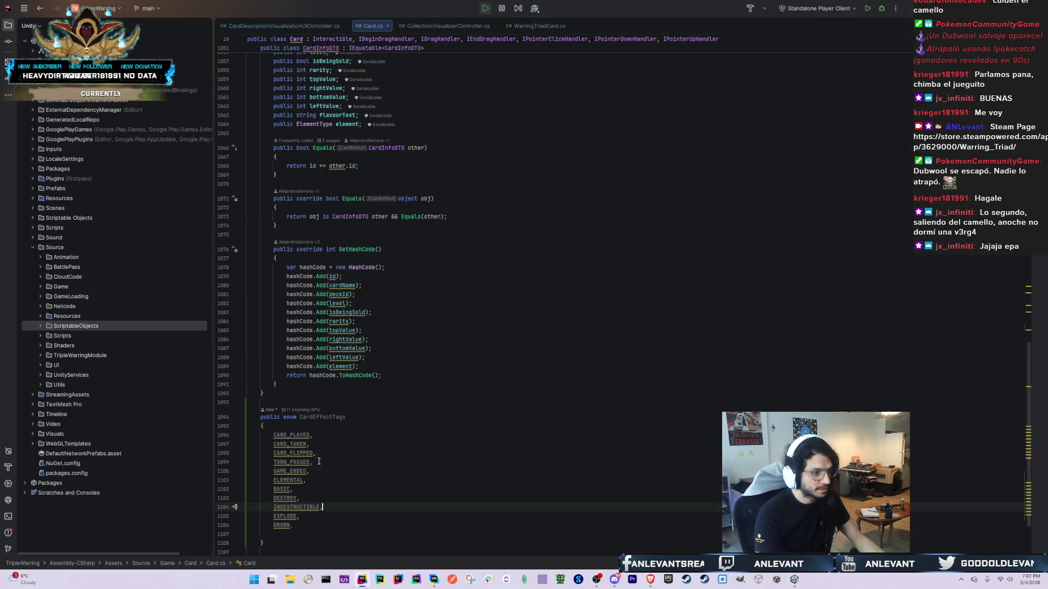
In the game, view High Tide's details, filter to level 3, and open Fire Slug's details.
key(alt+Tab)
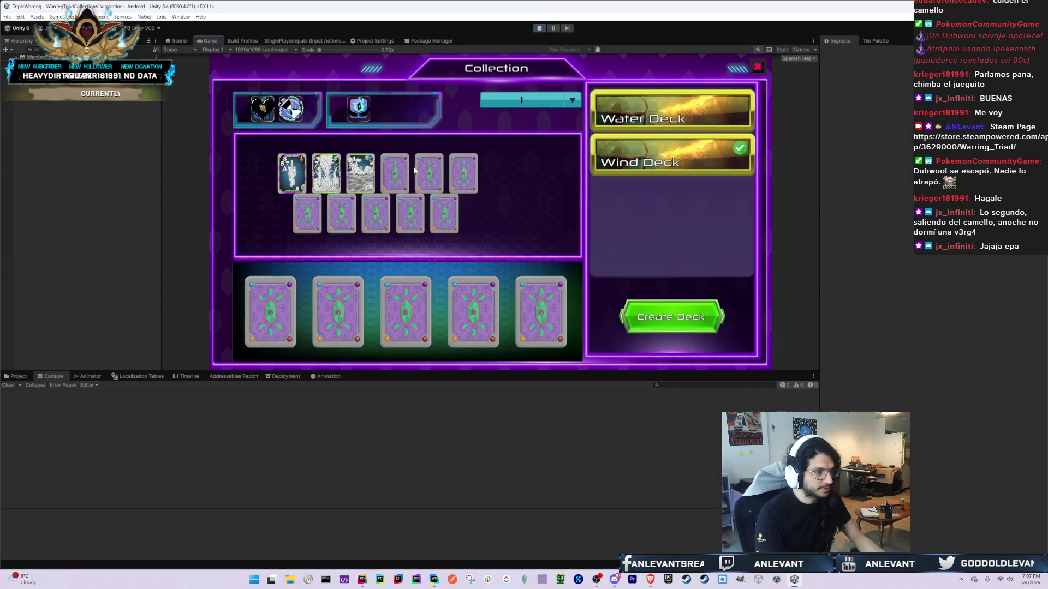
click(359, 178)
click(354, 224)
click(526, 100)
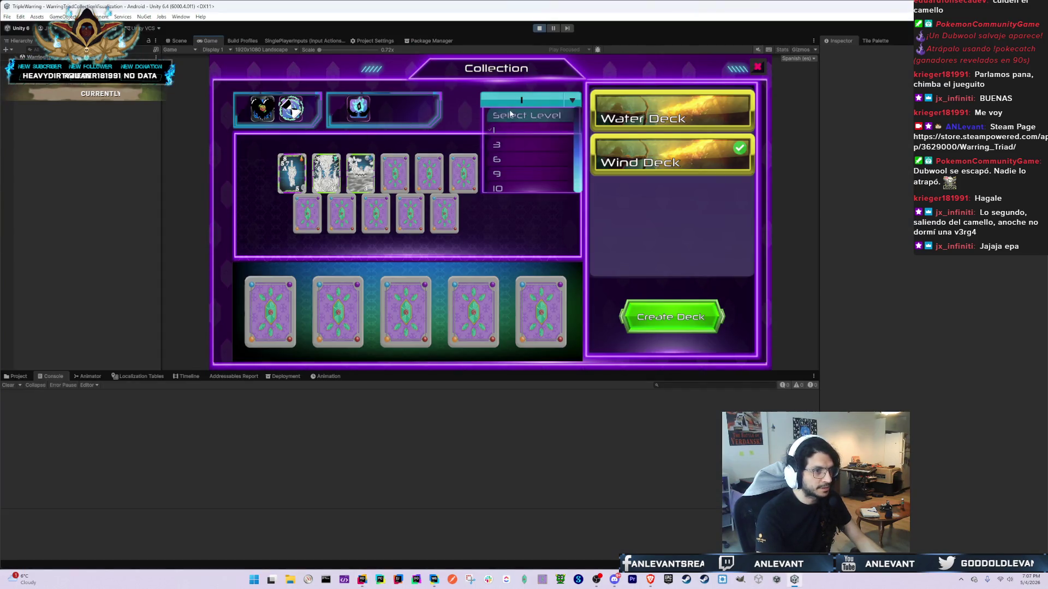
click(506, 142)
click(326, 180)
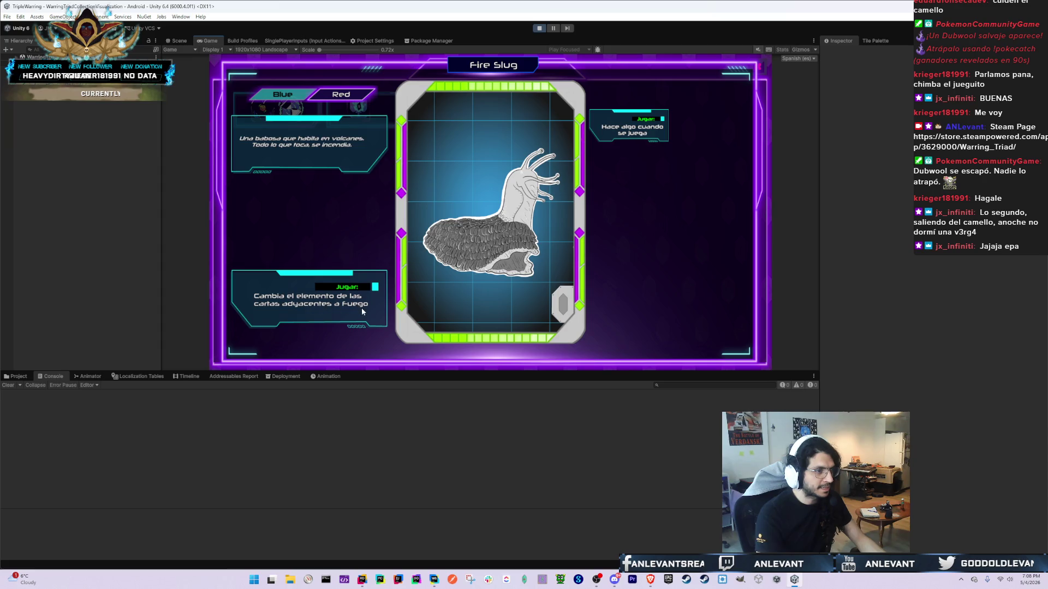
Check the BASIC entry in the enum, then close Fire Slug and view Flashbird's details.
key(alt+Tab)
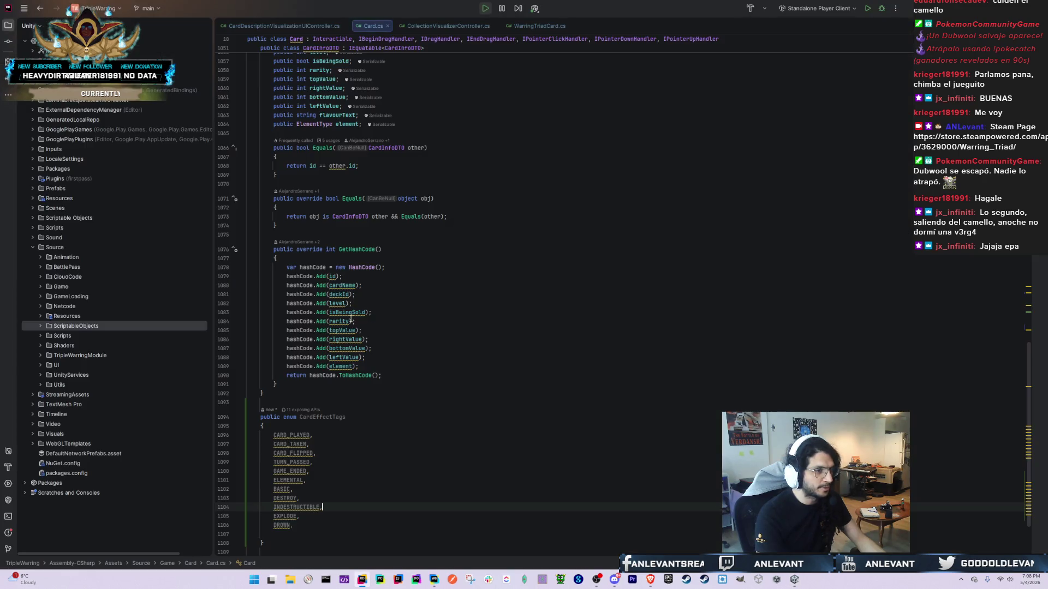
click(289, 471)
click(278, 489)
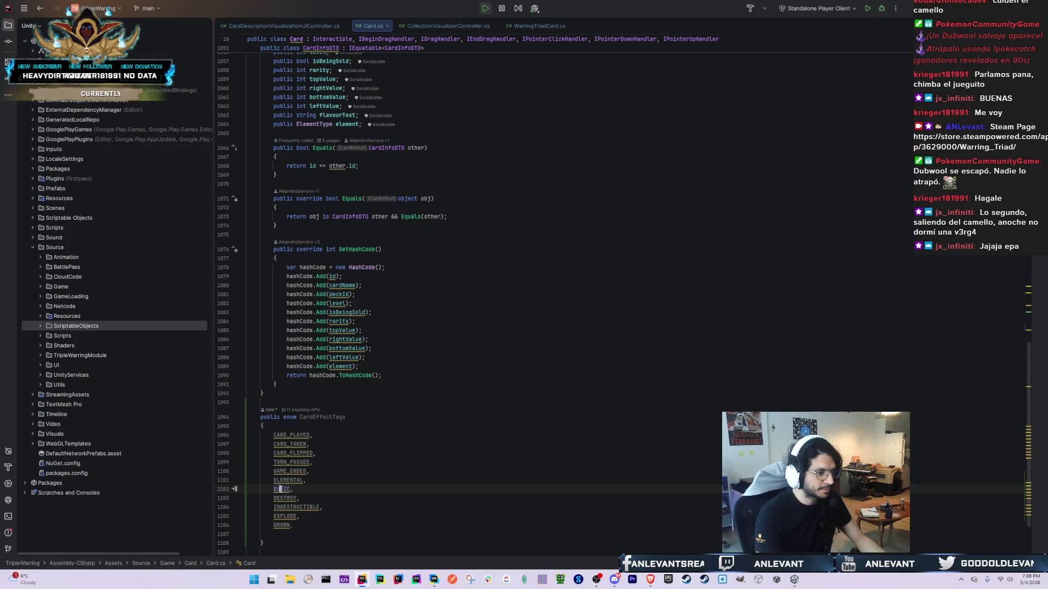
key(alt+Tab)
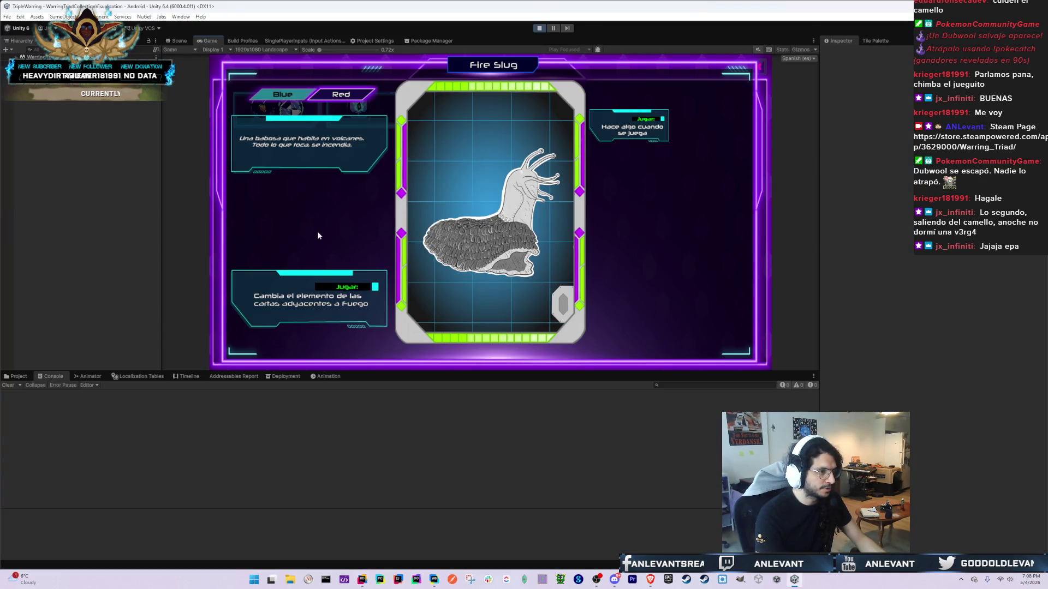
click(321, 239)
click(342, 241)
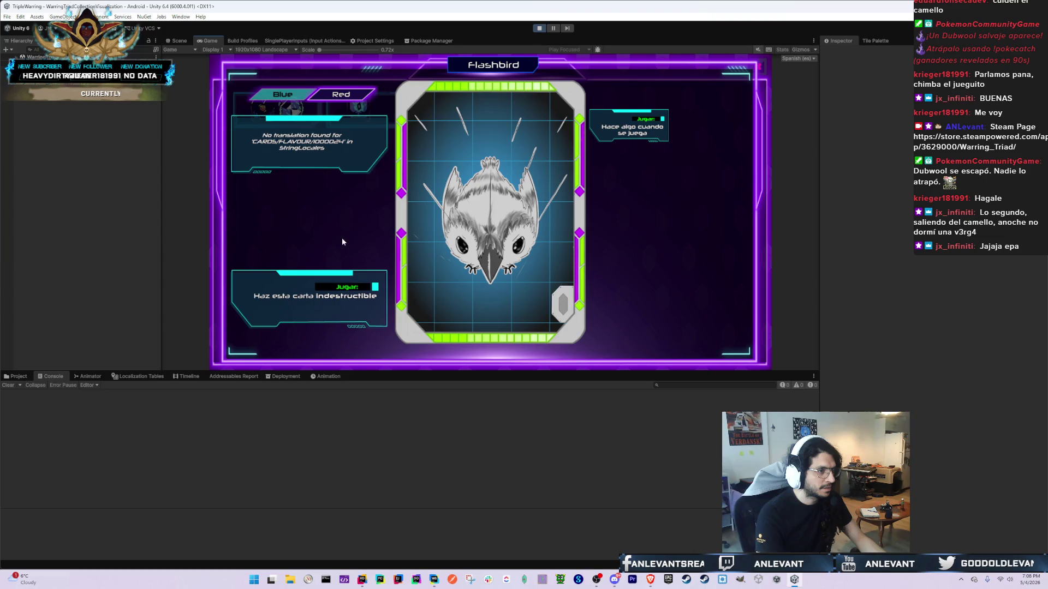
click(356, 309)
Move INDESTRUCTIBLE in CardEffectTags to sit between BASIC and DESTROY.
key(alt+Tab)
key(Down)
key(Down)
key(Down)
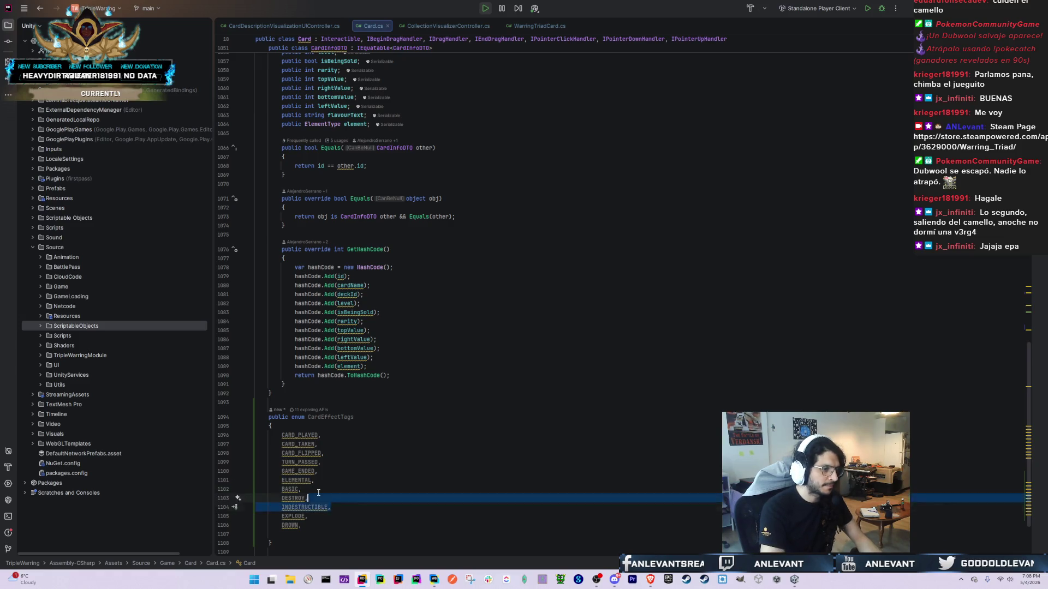
key(ctrl+BackSpace)
key(BackSpace)
key(Up)
key(Down)
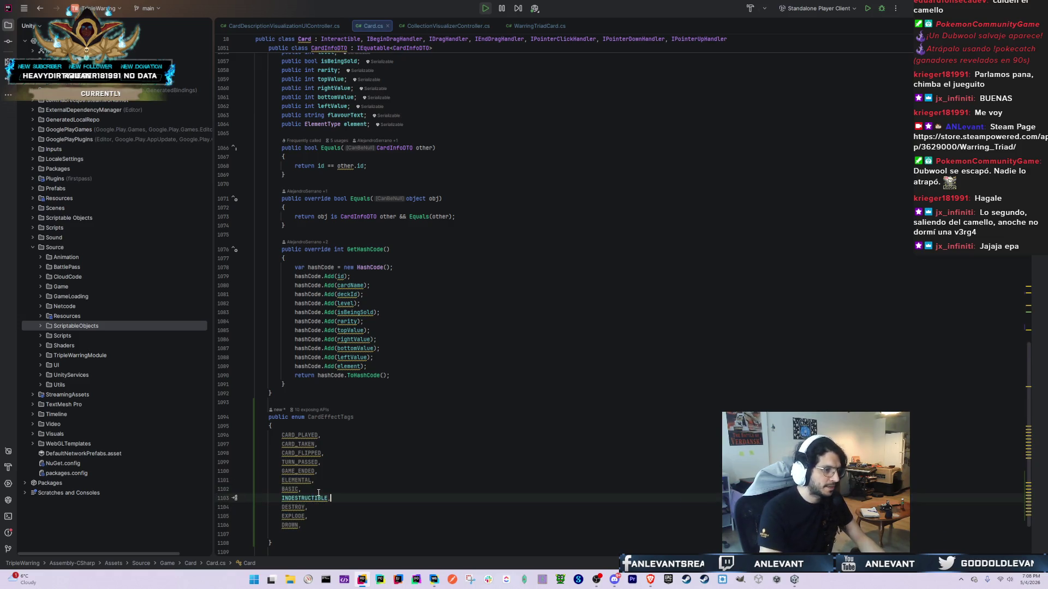
key(alt+Tab)
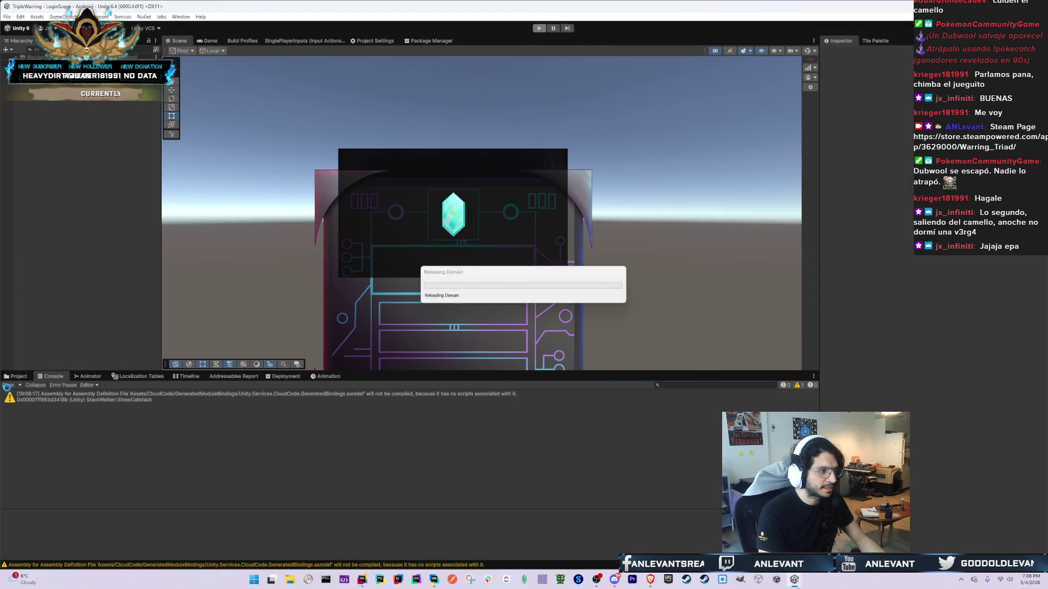
Glance at Card.cs, then return to Unity while the Reloading Domain dialog finishes.
key(alt+Tab)
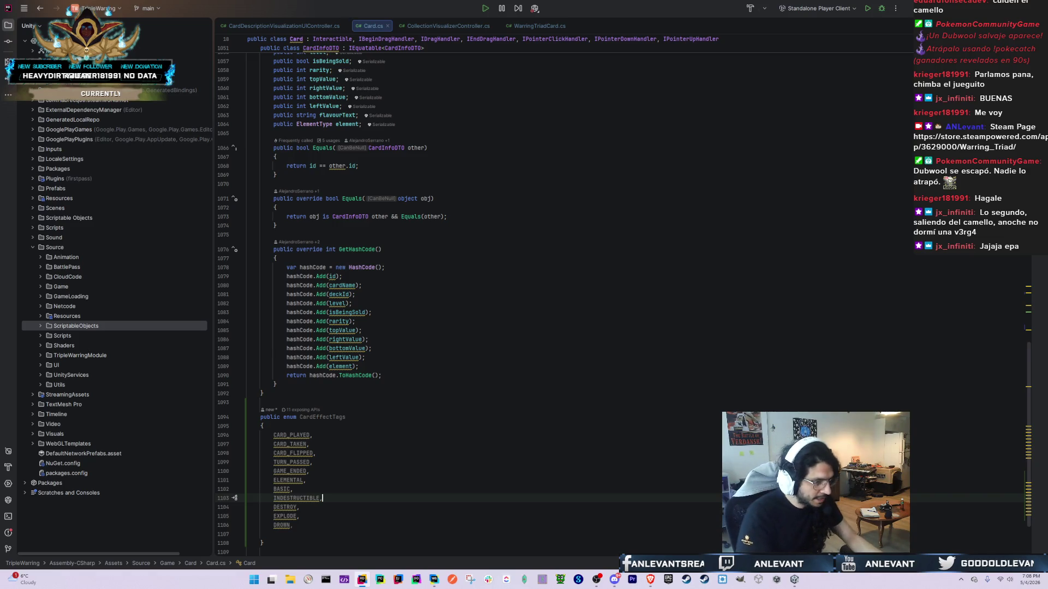
key(alt+Tab)
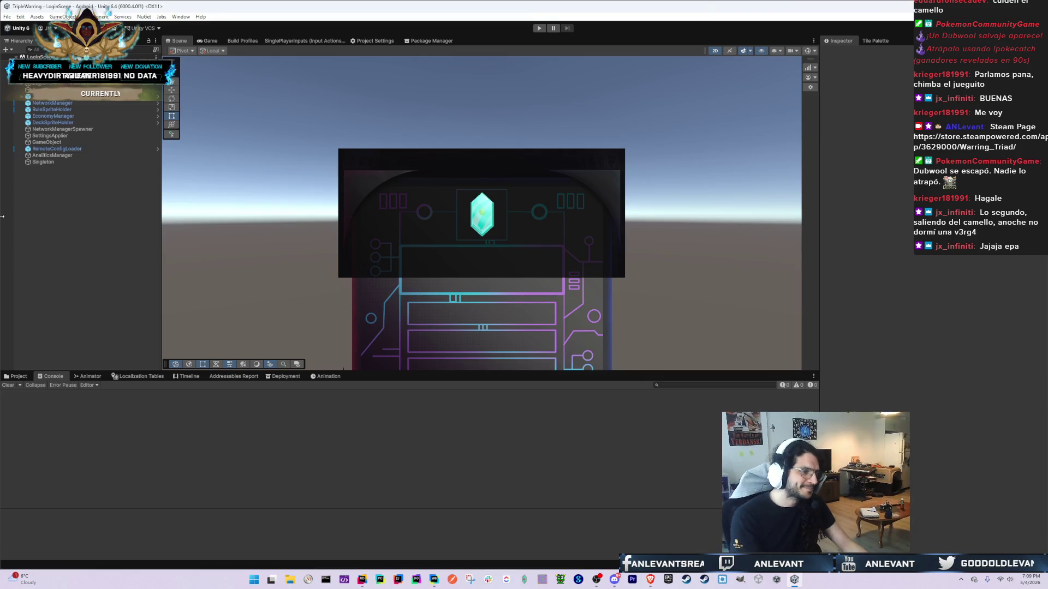
Zoom and pan the LoginScene in the Scene view, toggling to the Game view and back.
scroll(497, 212, up, 5)
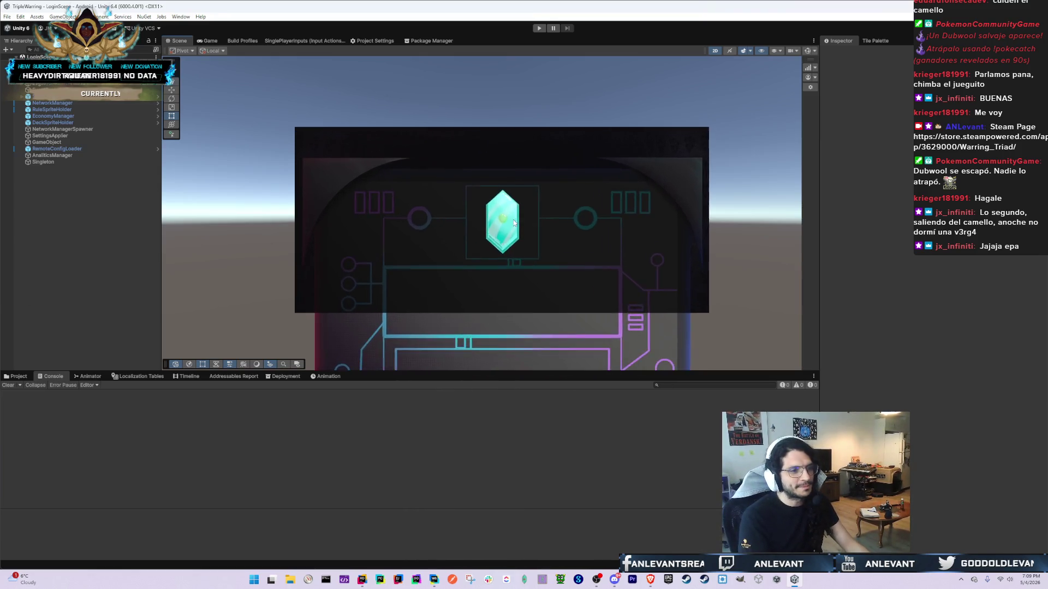
scroll(518, 226, down, 1)
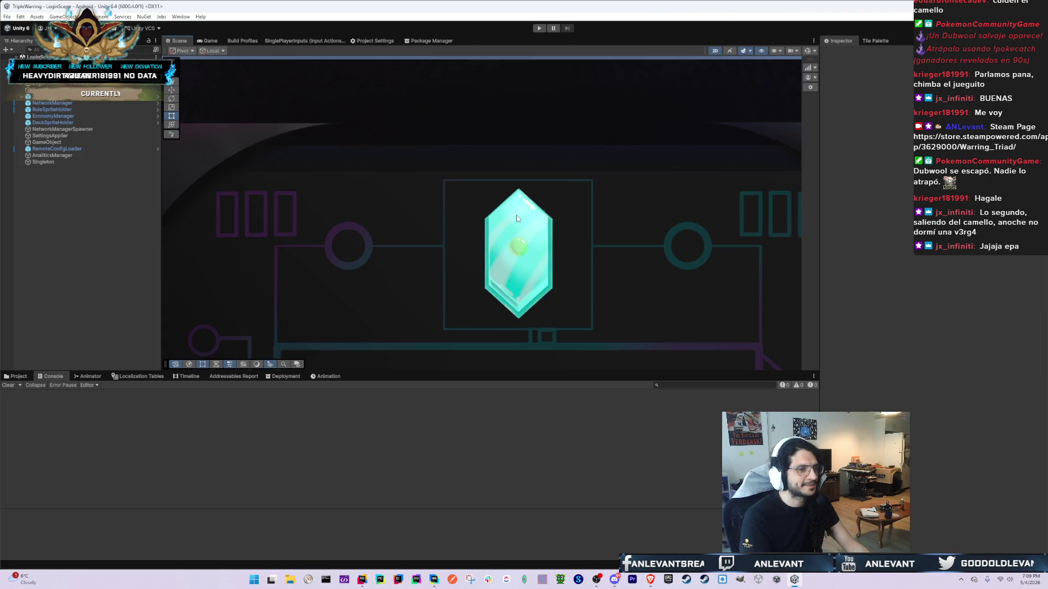
drag(251, 143, 306, 150)
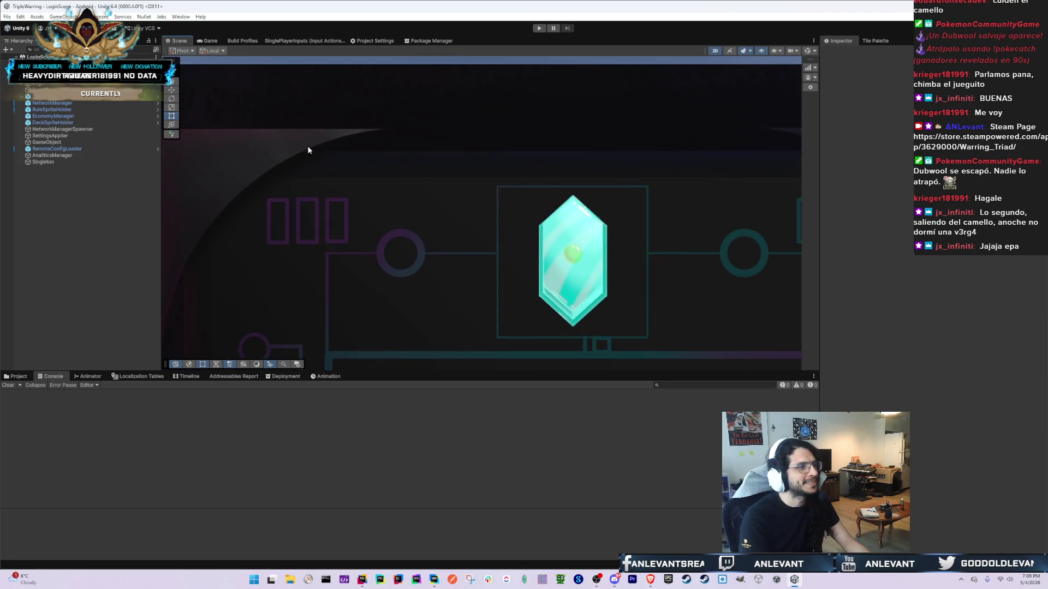
click(213, 42)
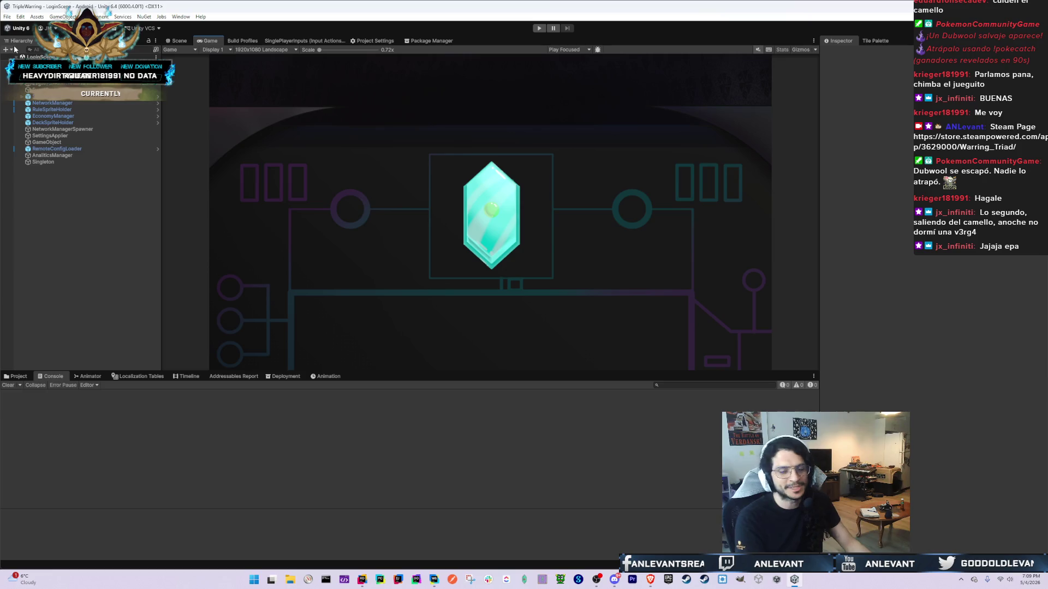
click(178, 41)
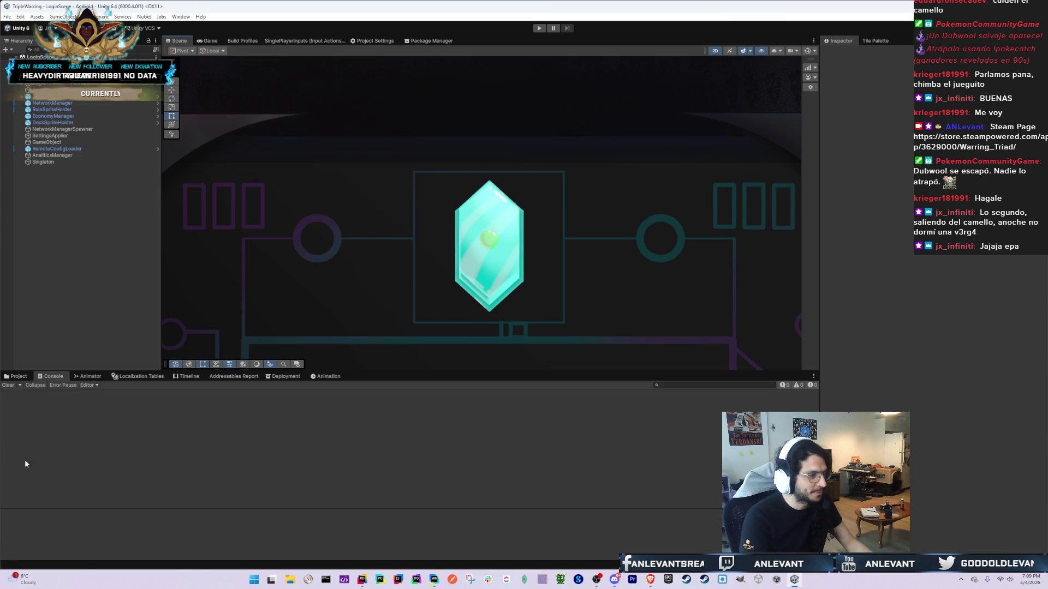
Show the Project asset files of Assets/Source/UI/Game, recheck the Game view, then go to Rider.
click(18, 380)
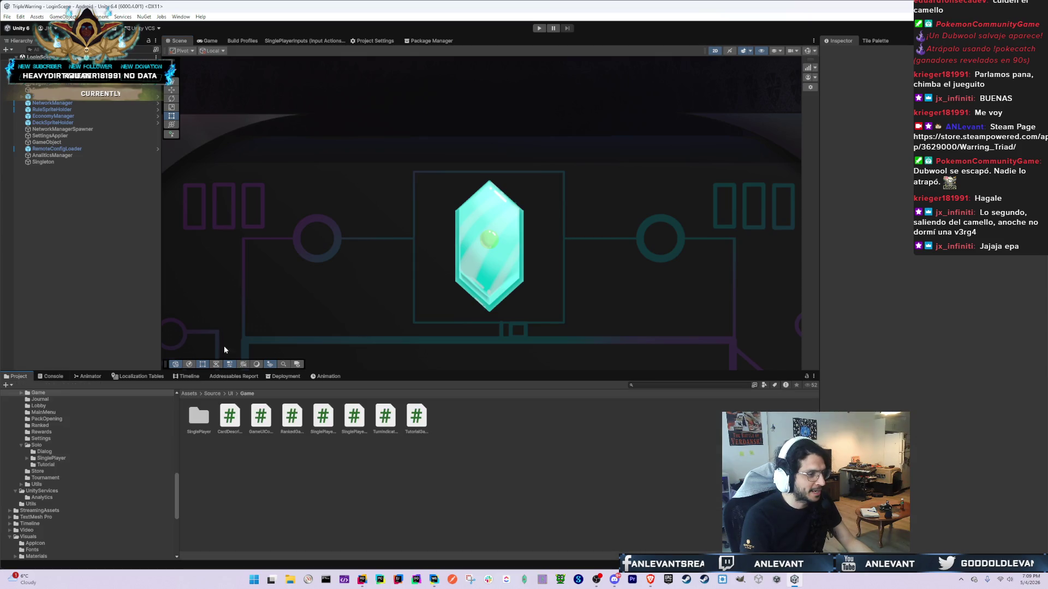
click(209, 41)
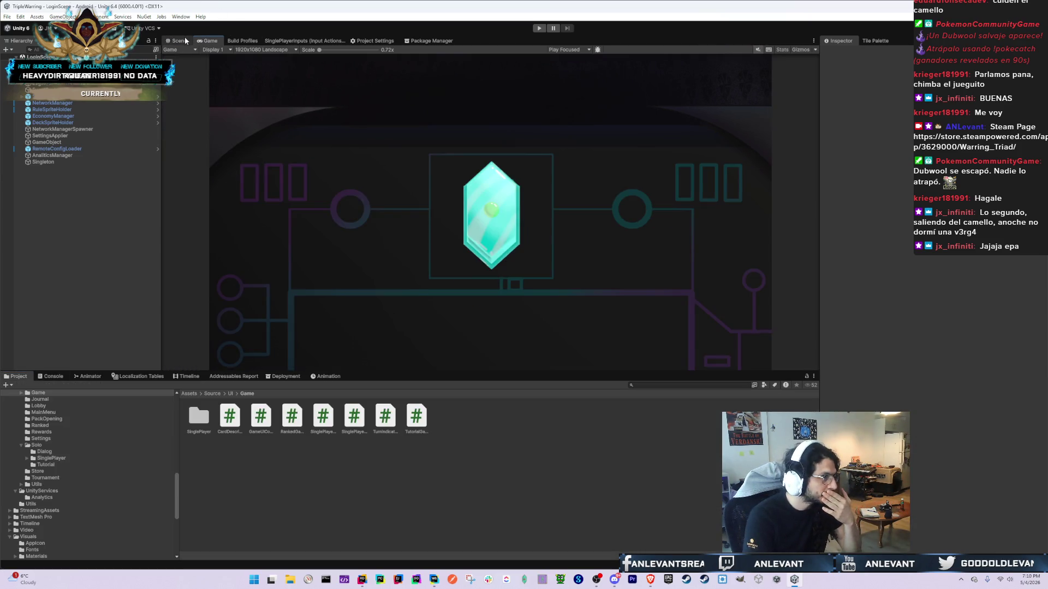
click(184, 39)
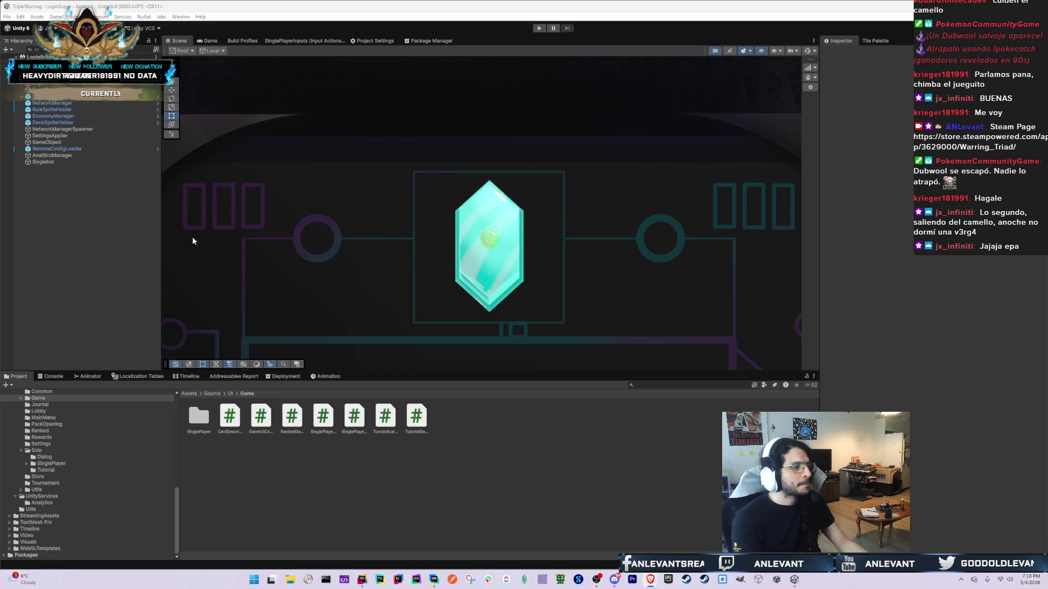
key(alt+Tab)
key(alt+Tab)
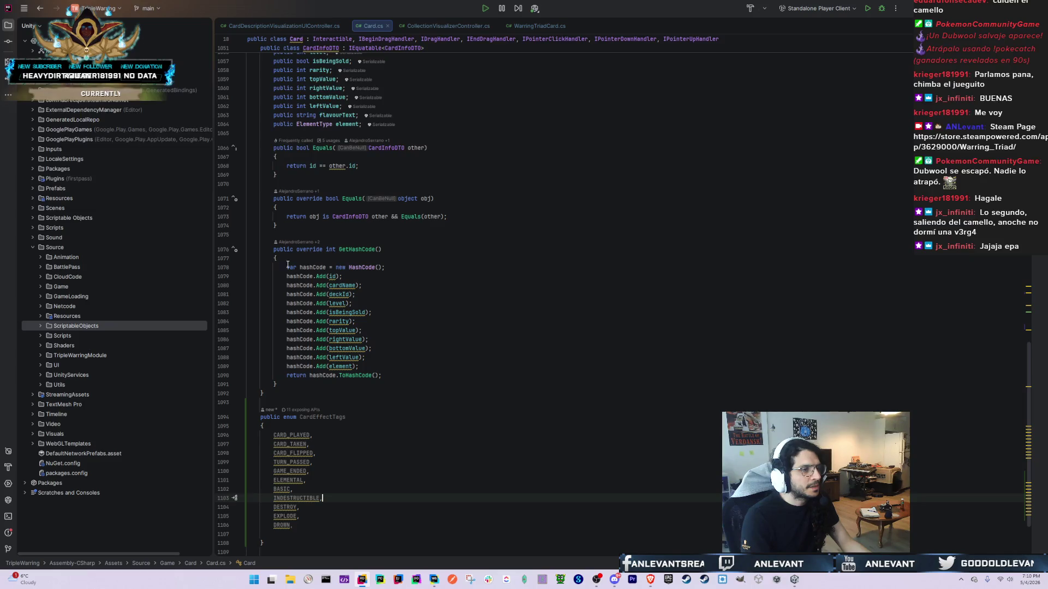
Review the reordered CardEffectTags enum in Card.cs, then return to the game's login screen.
key(alt+Tab)
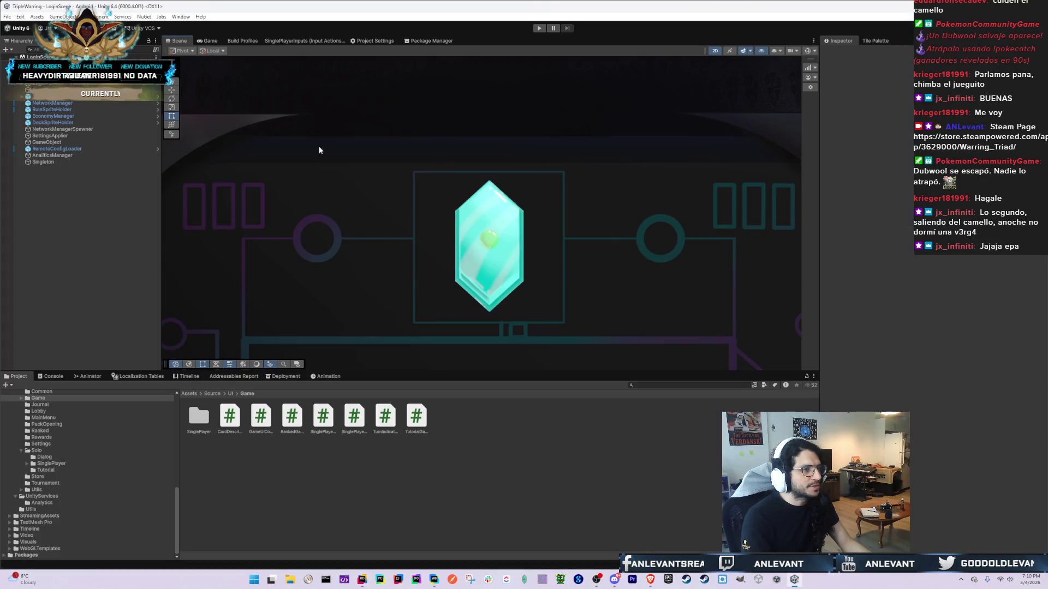
key(alt+Tab)
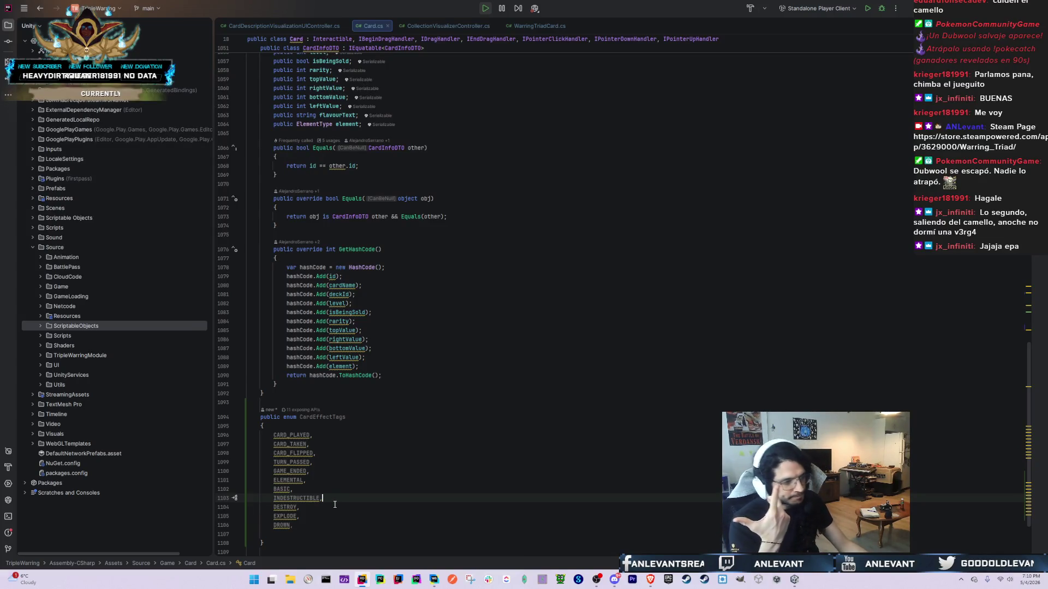
key(alt+Tab)
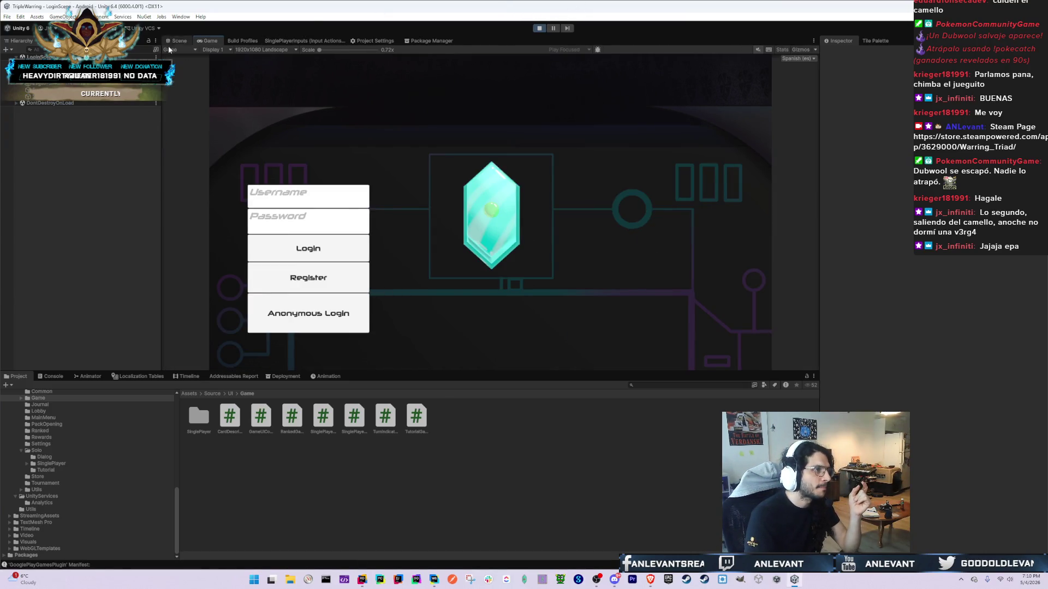
Log in with the username and password, show the console, then open Colección.
click(302, 193)
text(admin)
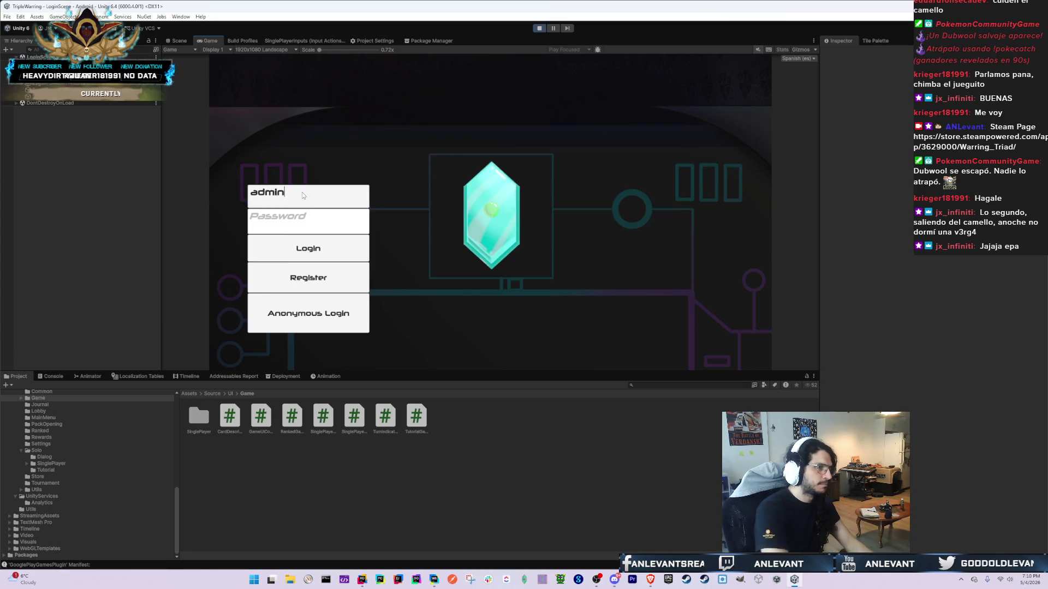
click(334, 230)
text(************)
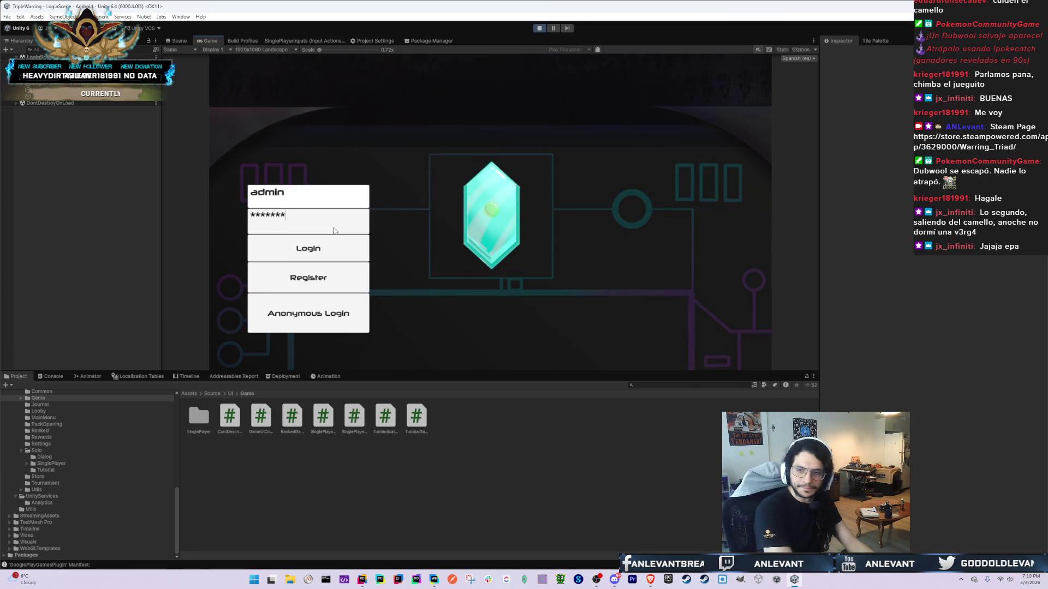
click(342, 246)
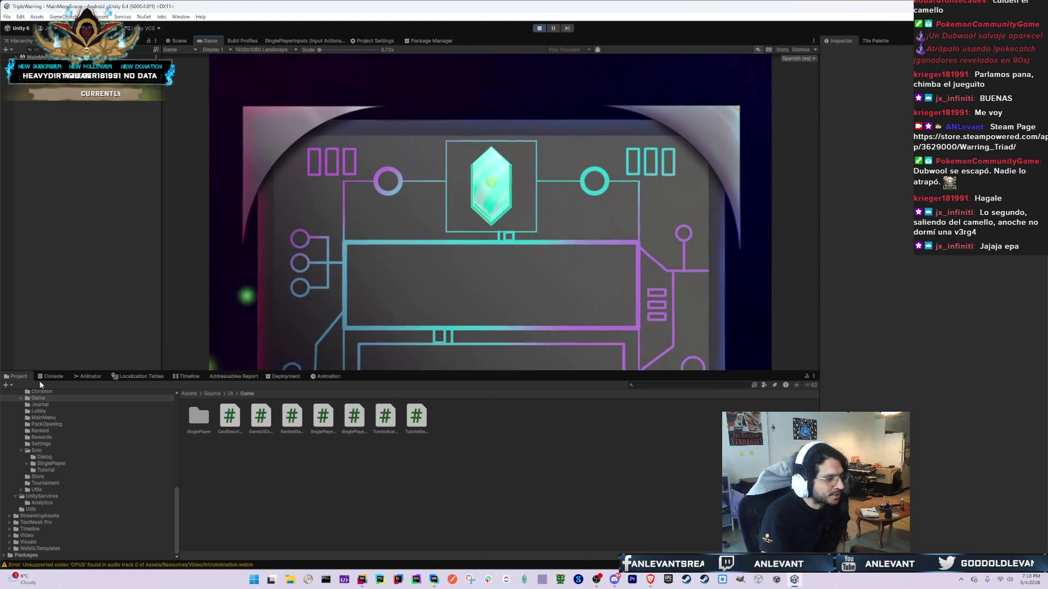
click(42, 379)
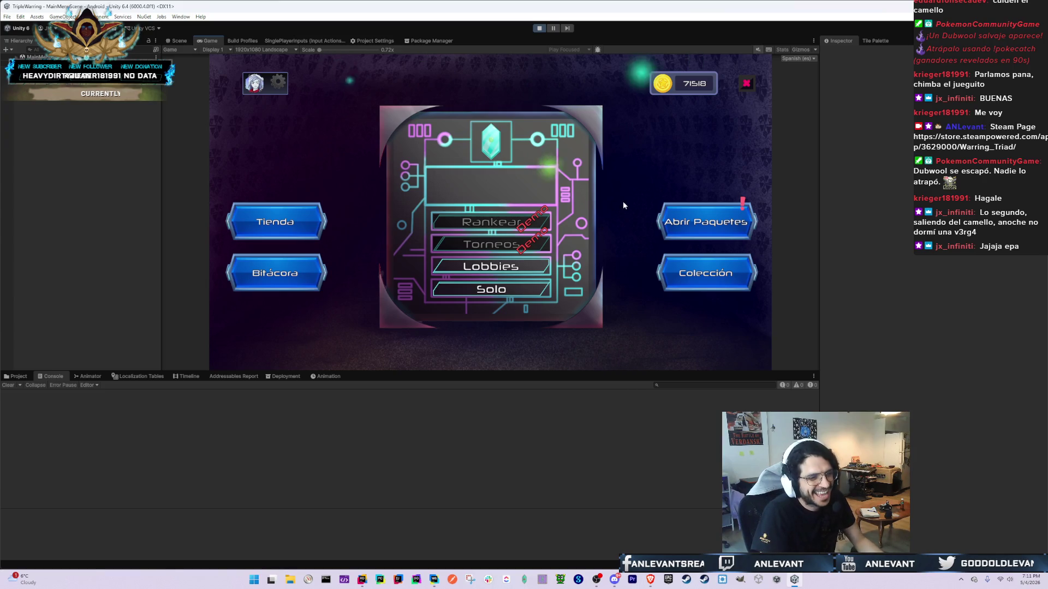
click(694, 272)
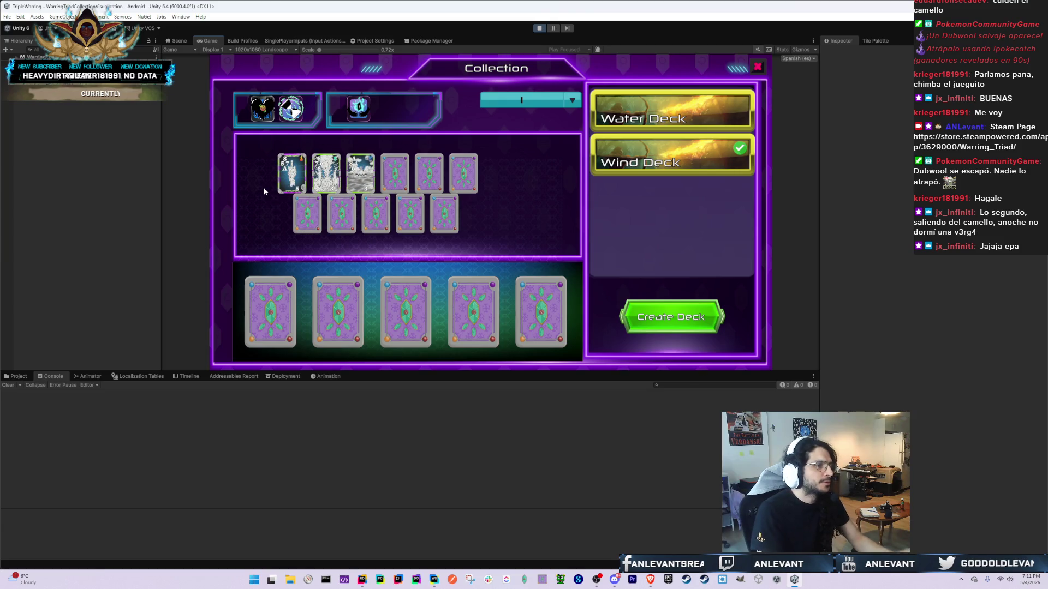
Review the Flame Blade, Strong Winds and High Tide card effect texts.
click(300, 184)
click(304, 226)
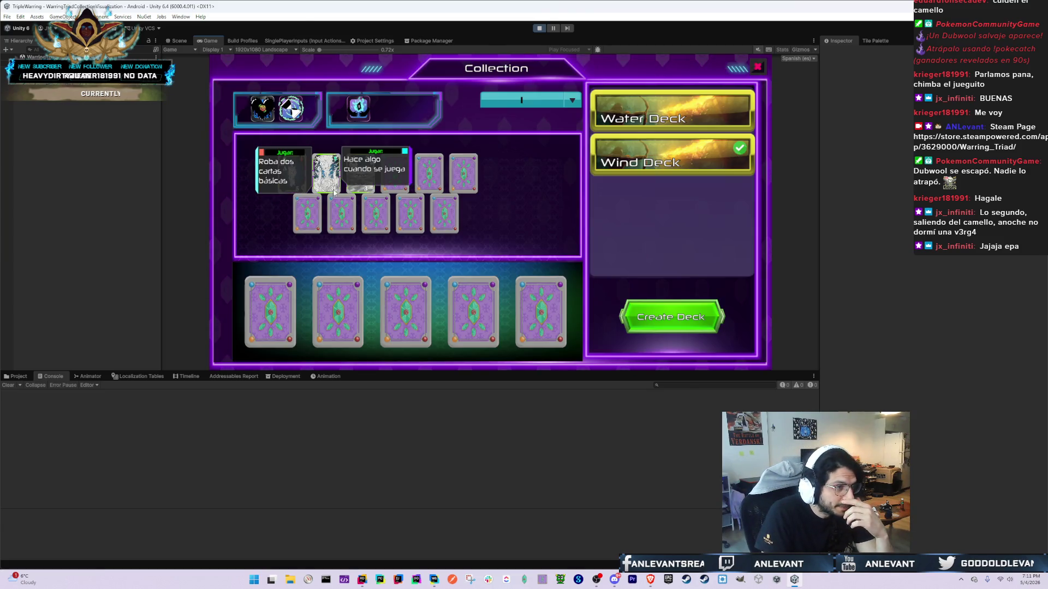
click(329, 192)
click(311, 286)
click(361, 174)
click(342, 249)
Filter to level 3 and review Fire Slug, Flashbird and Depth's Squid effect texts.
click(570, 99)
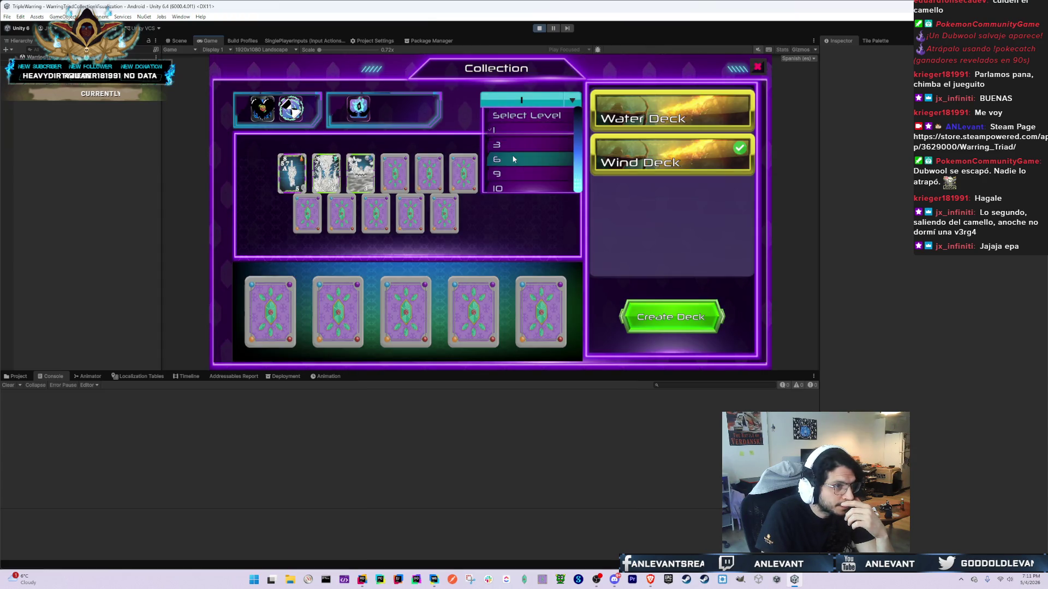
click(505, 145)
click(326, 177)
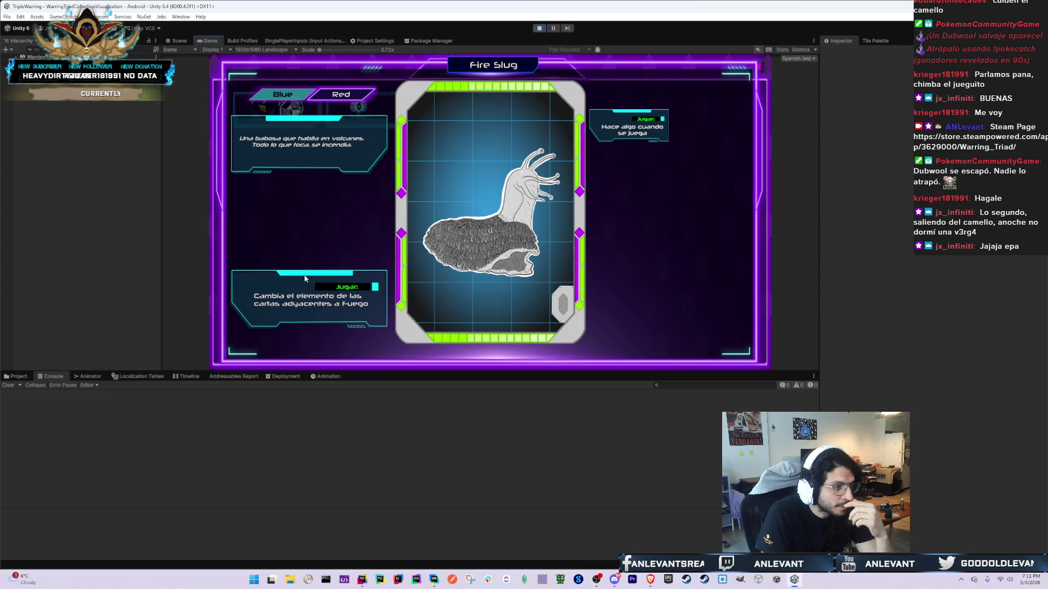
click(338, 216)
click(330, 188)
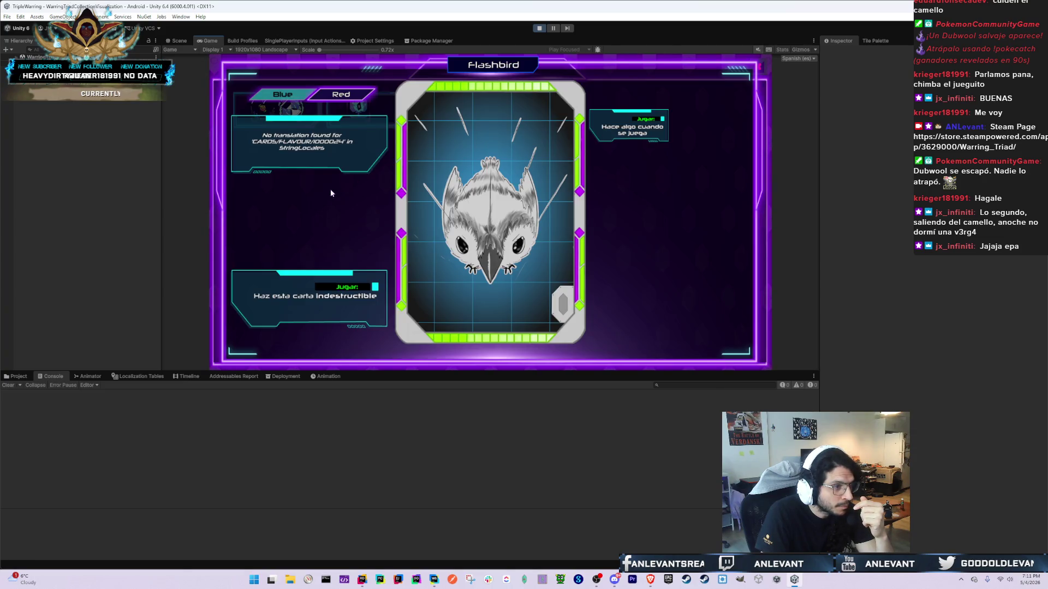
click(360, 293)
click(389, 185)
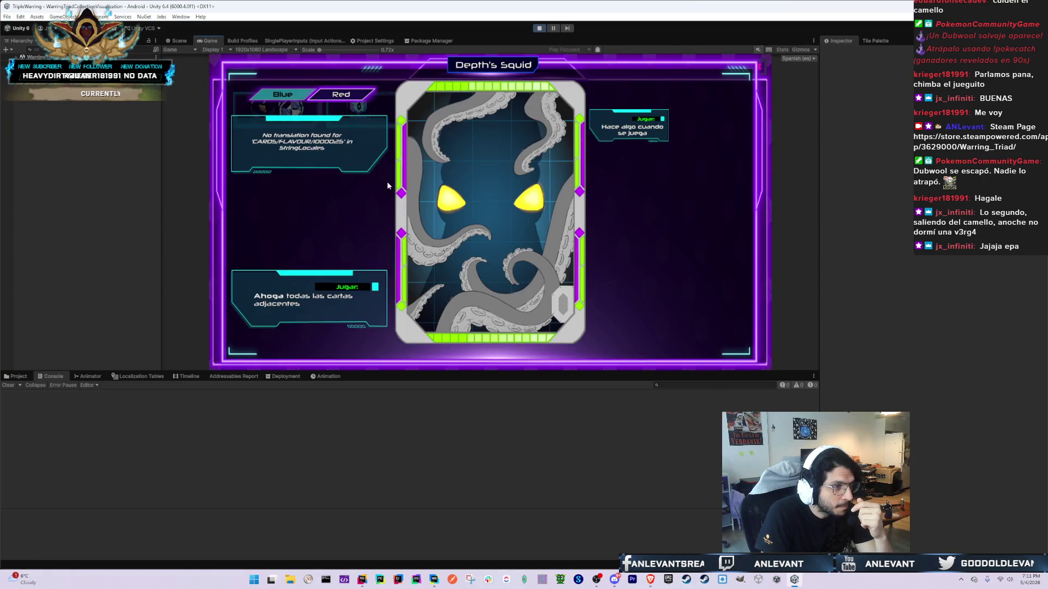
click(319, 261)
Filter to level 6 and review Gust in a Jar and Napalm Landmine effect texts.
click(524, 100)
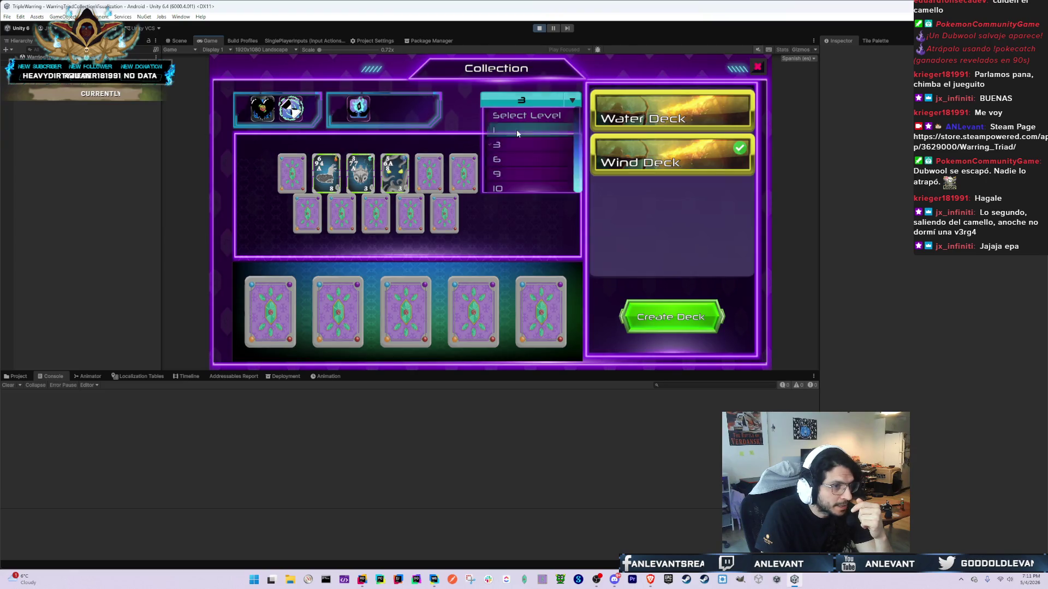
click(503, 154)
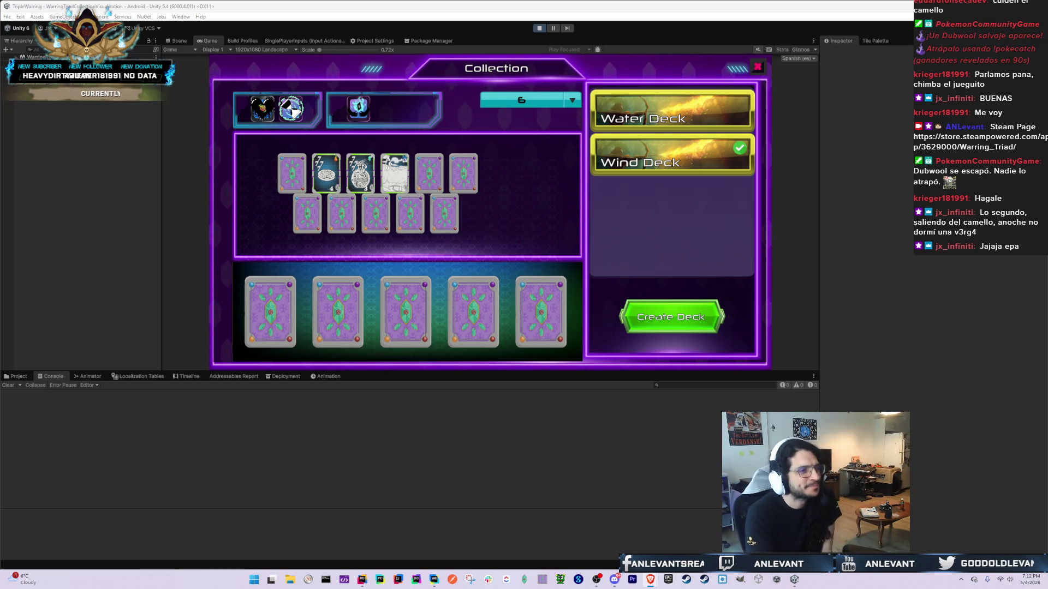
click(358, 172)
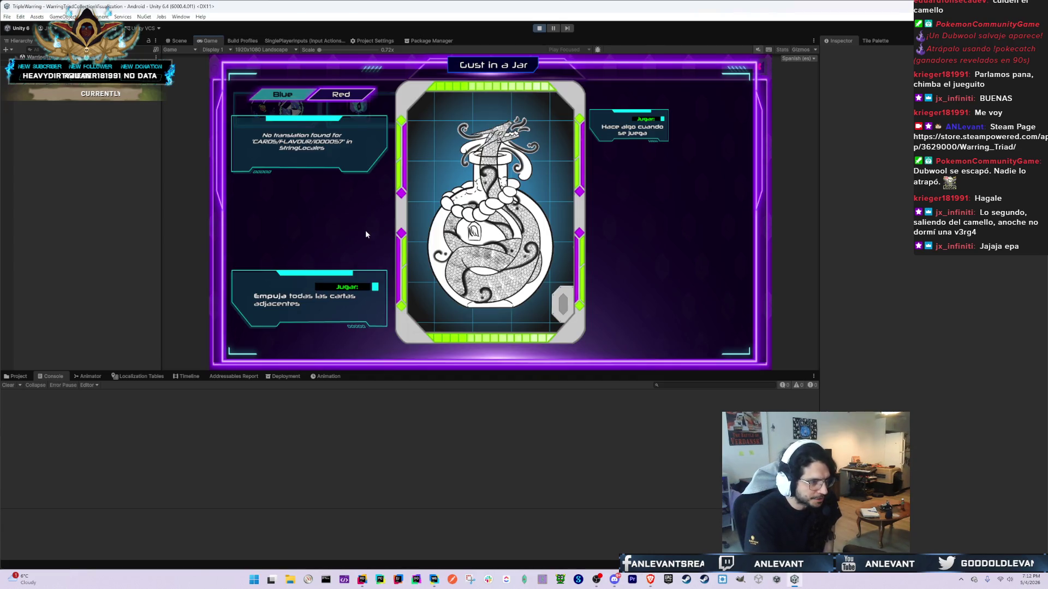
click(328, 177)
click(328, 177)
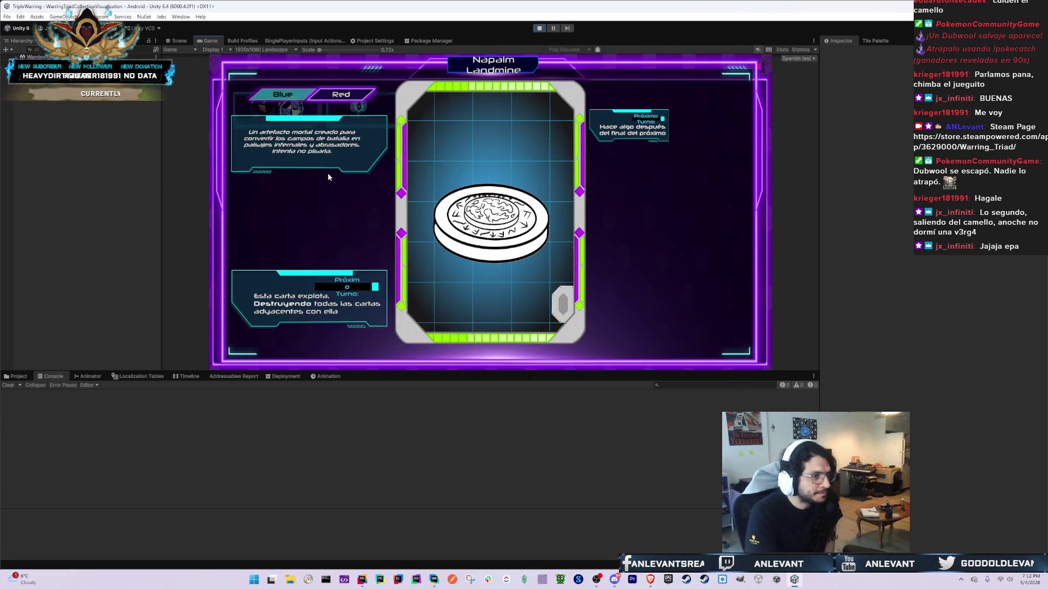
click(316, 231)
key(alt+Tab)
key(alt+Tab)
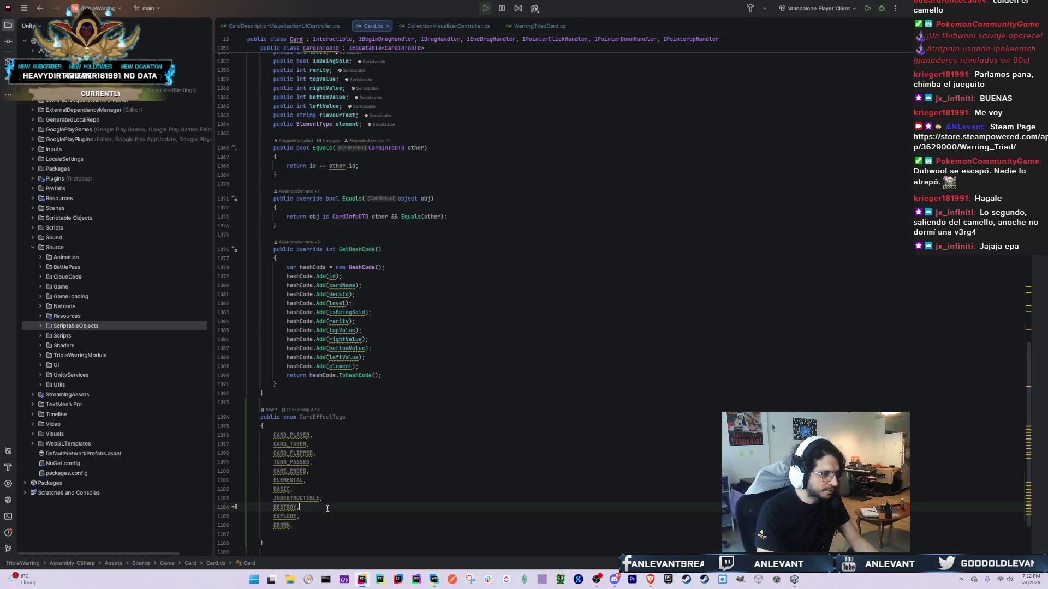
Undo a misplaced PUSH after DESTROY and add PUSH after EXPLODE instead.
click(325, 507)
key(Return)
text(PUSH,)
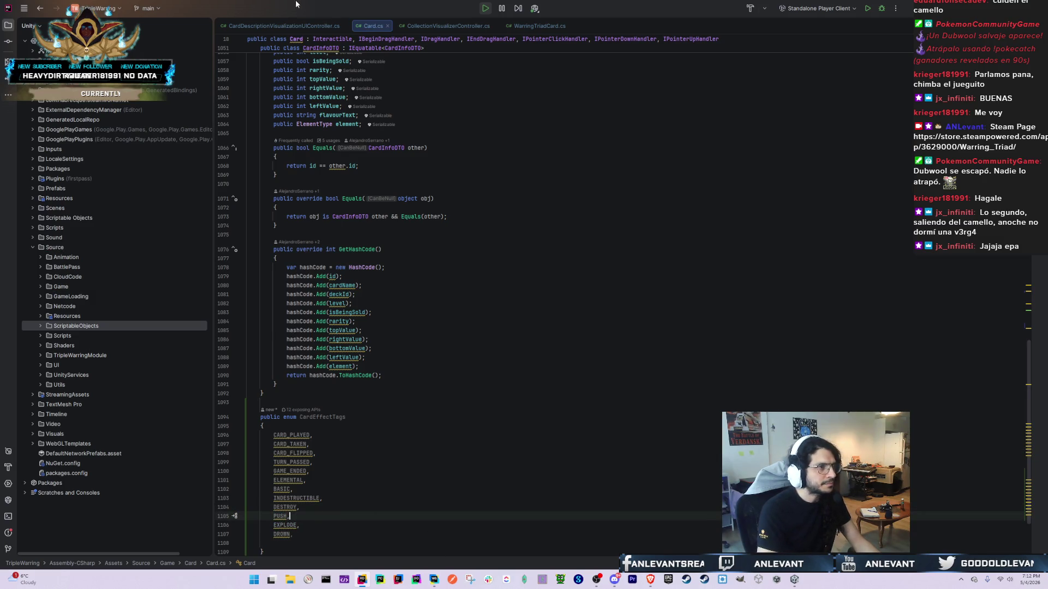
key(alt+Tab)
key(alt+Tab)
key(ctrl+z)
key(Down)
key(Return)
text(PUSH,)
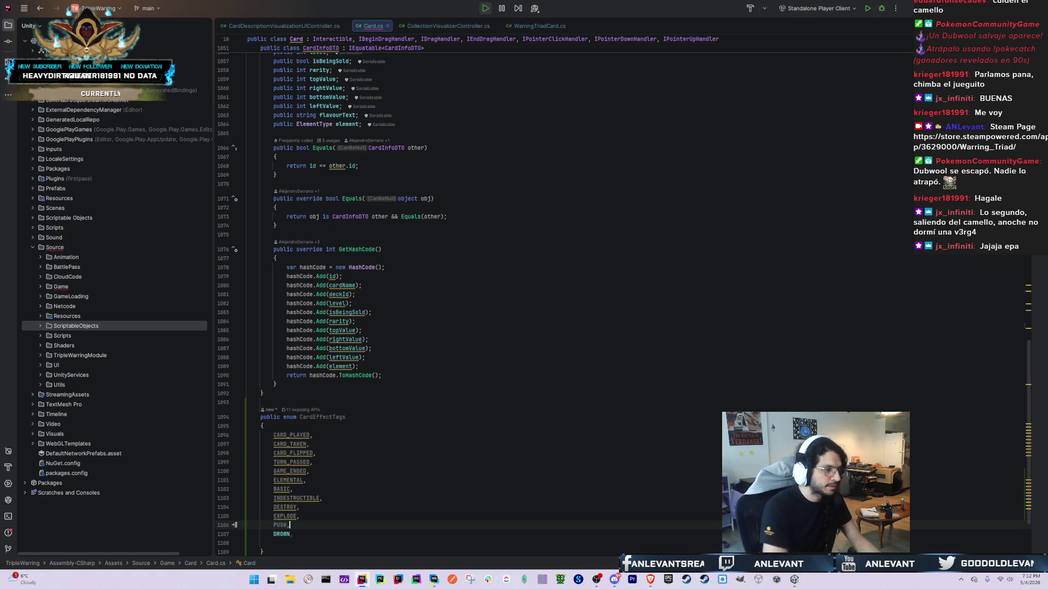
Check the Tsunami card's details, then add FLOOD after PUSH, correcting the FLOD typo.
drag(308, 11, 308, 315)
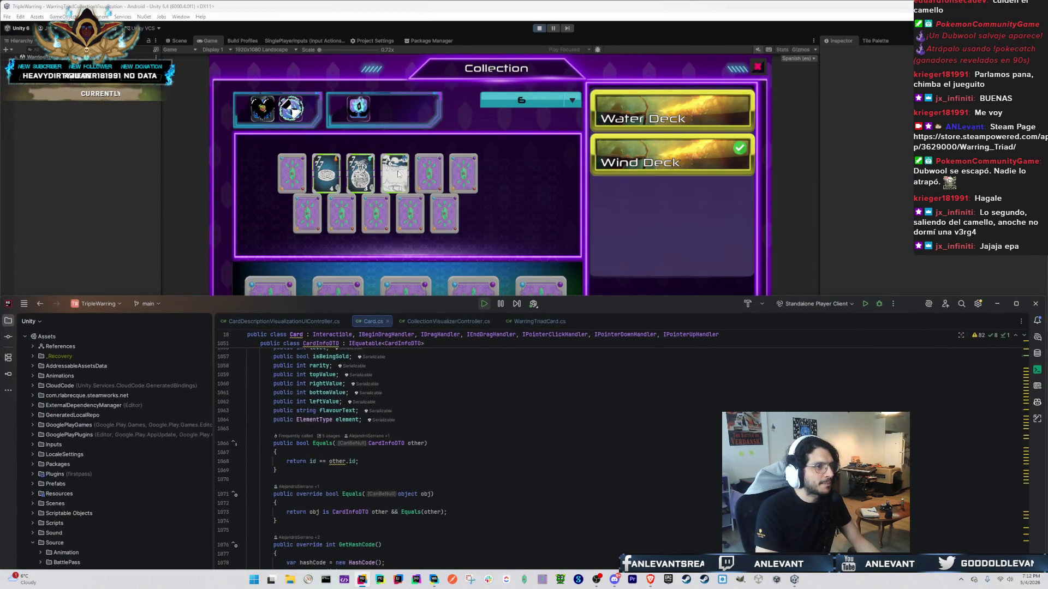
click(628, 168)
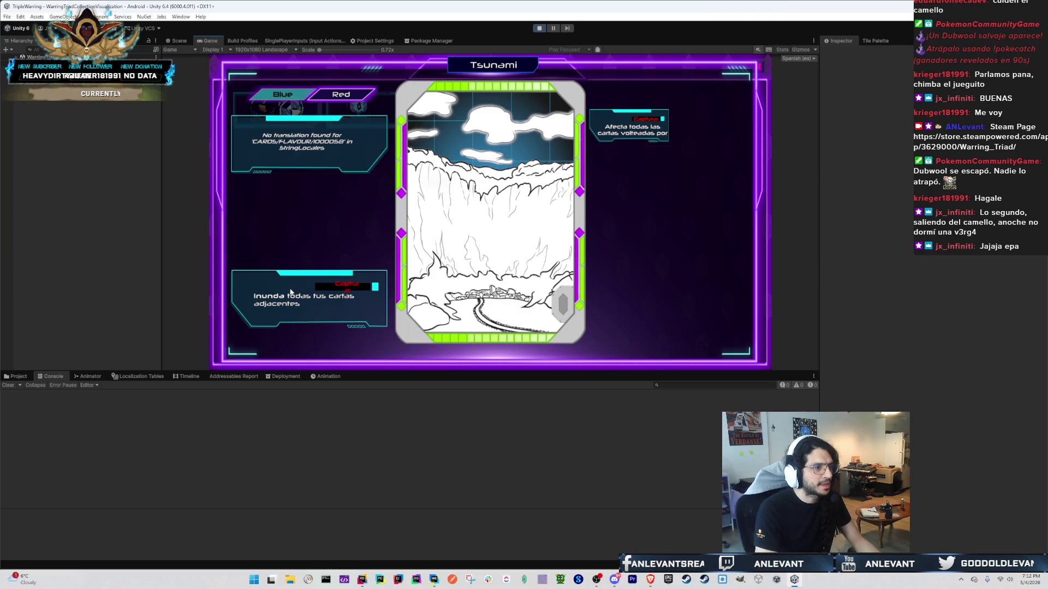
key(alt+Tab)
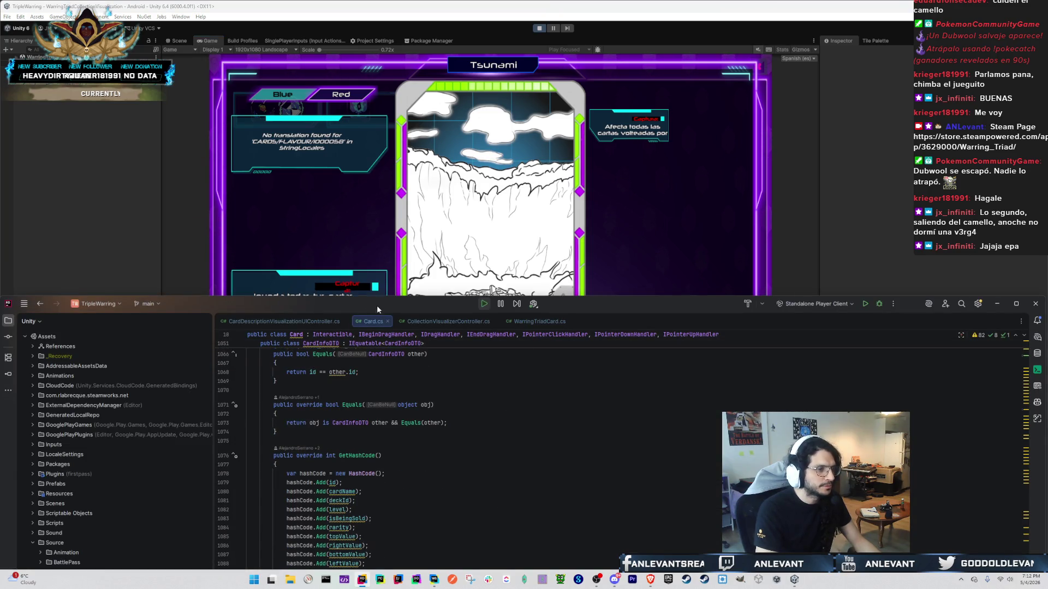
double_click(377, 305)
key(Return)
text(FLOD,)
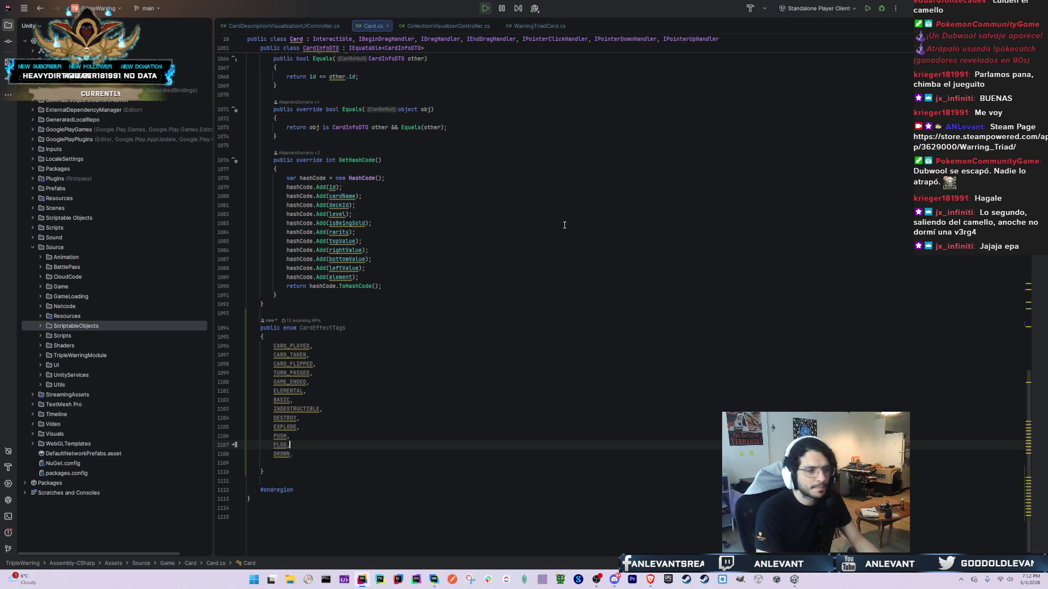
key(Left)
key(Left)
text(O)
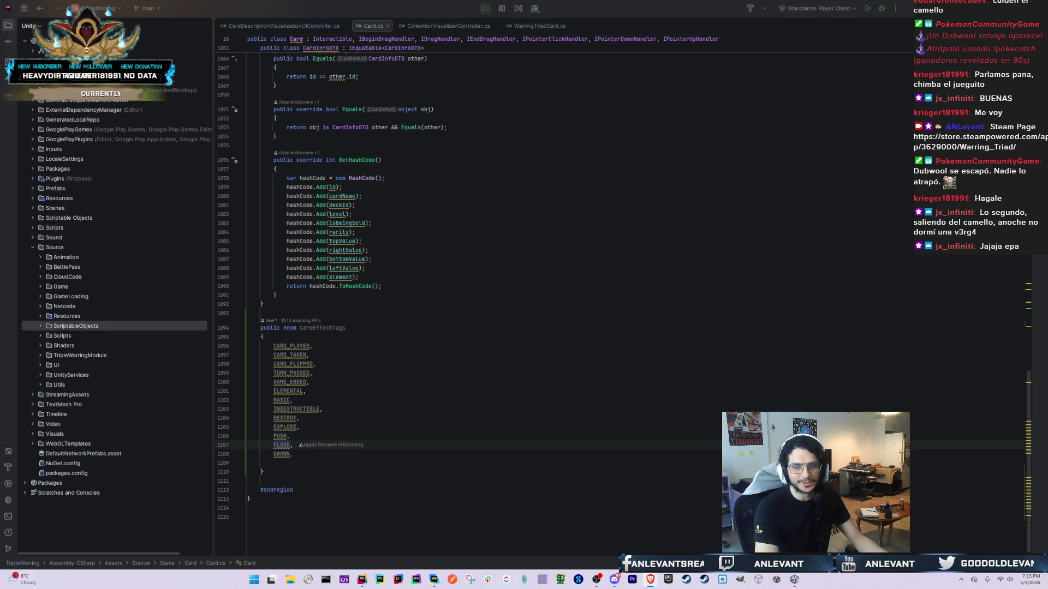
click(281, 446)
click(270, 454)
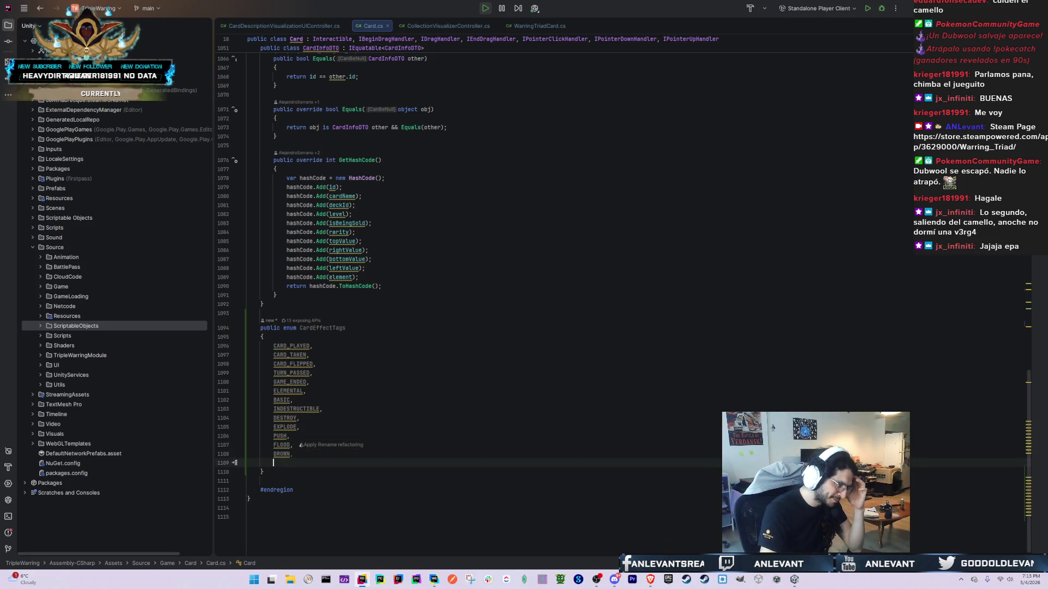
key(Down)
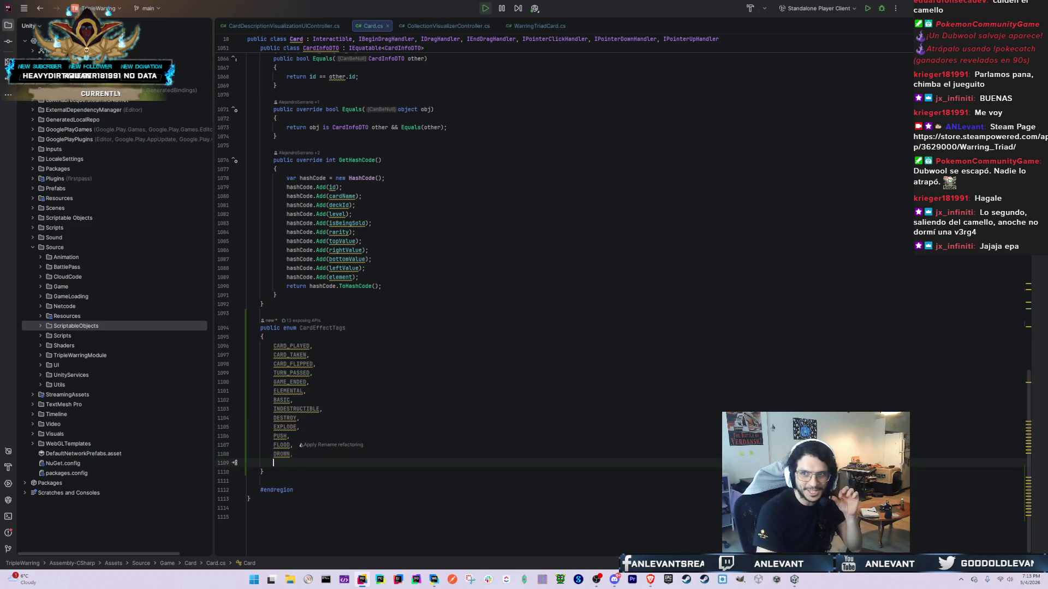
key(alt+Tab)
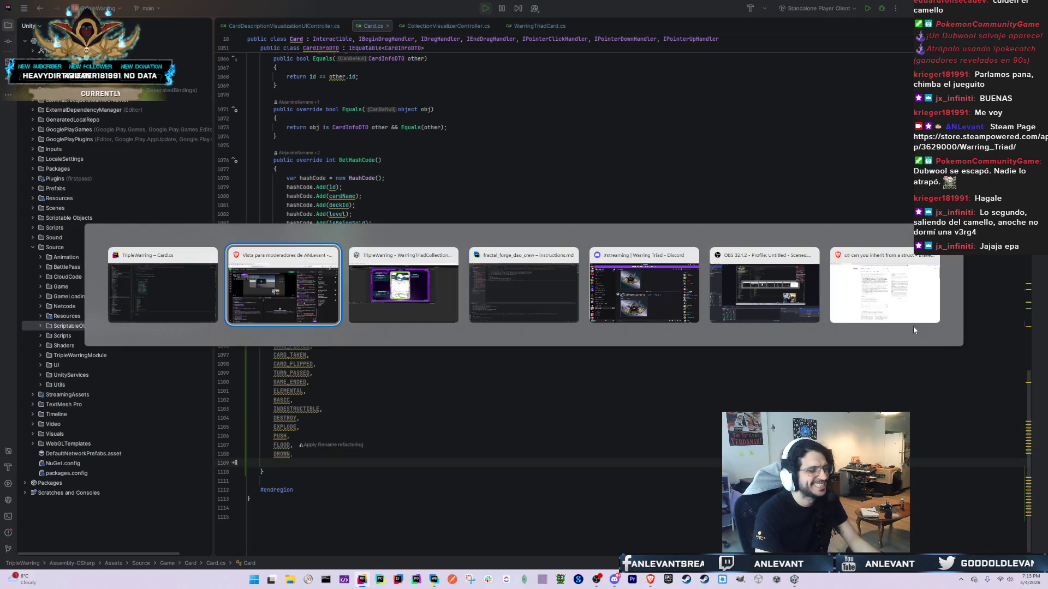
key(Escape)
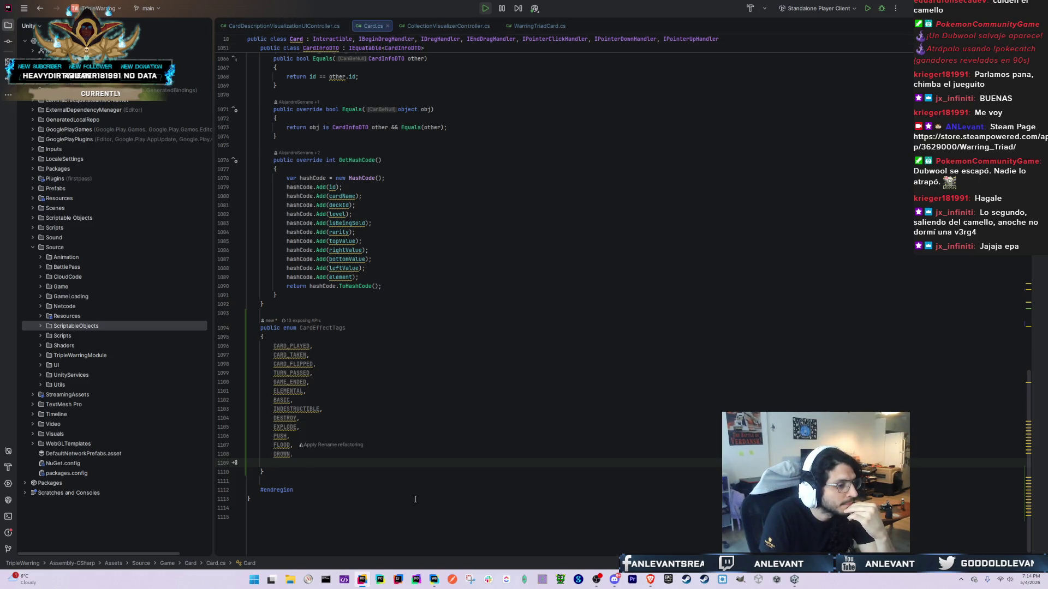
Remove the blank enum line and move DROWN to sit right after INDESTRUCTIBLE.
key(BackSpace)
key(Up)
key(Down)
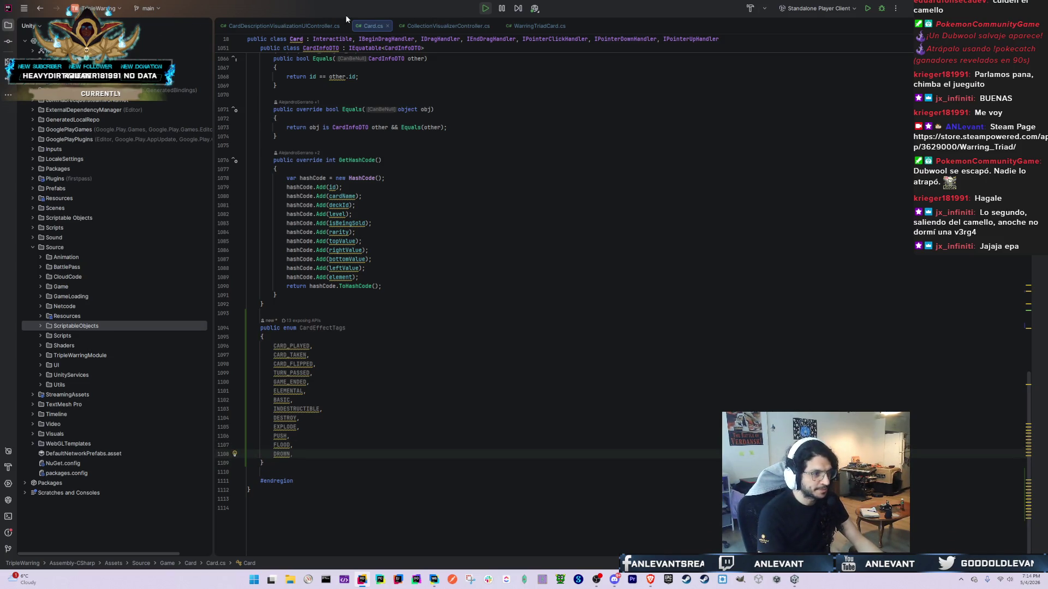
key(alt+Tab)
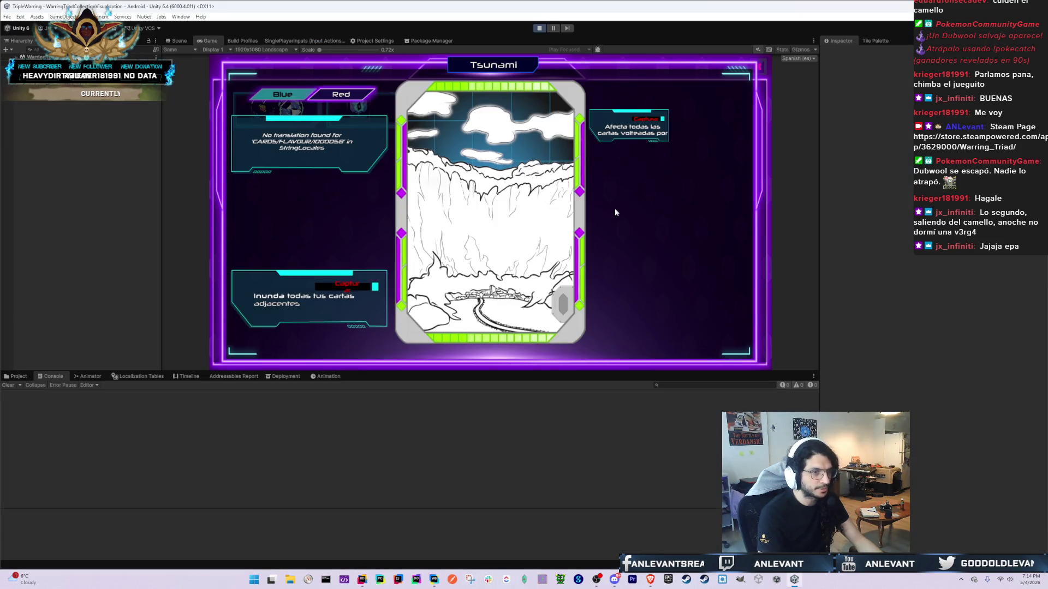
key(alt+Tab)
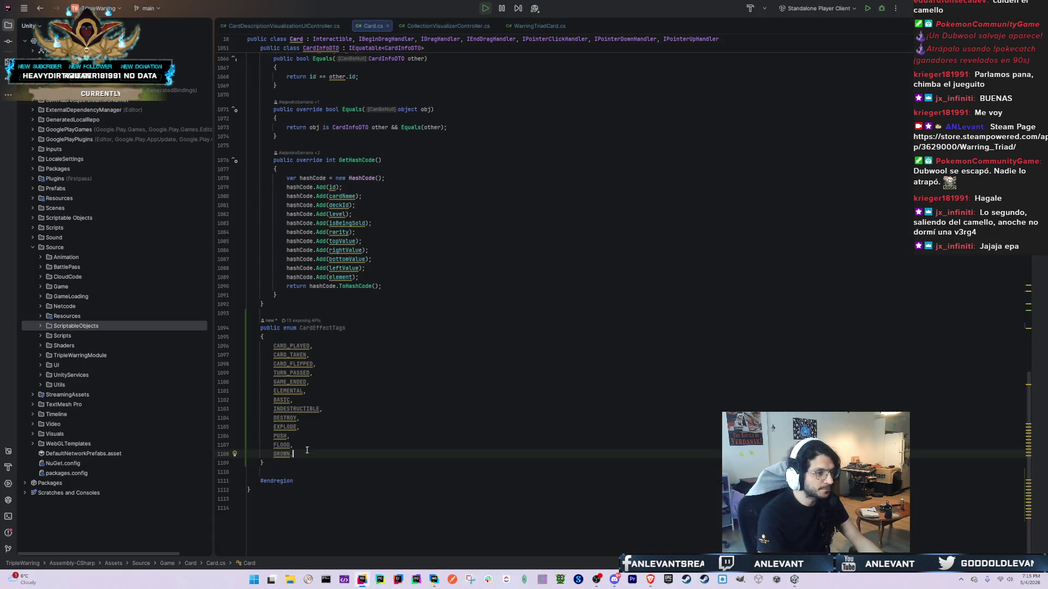
key(ctrl+z)
key(ctrl+z)
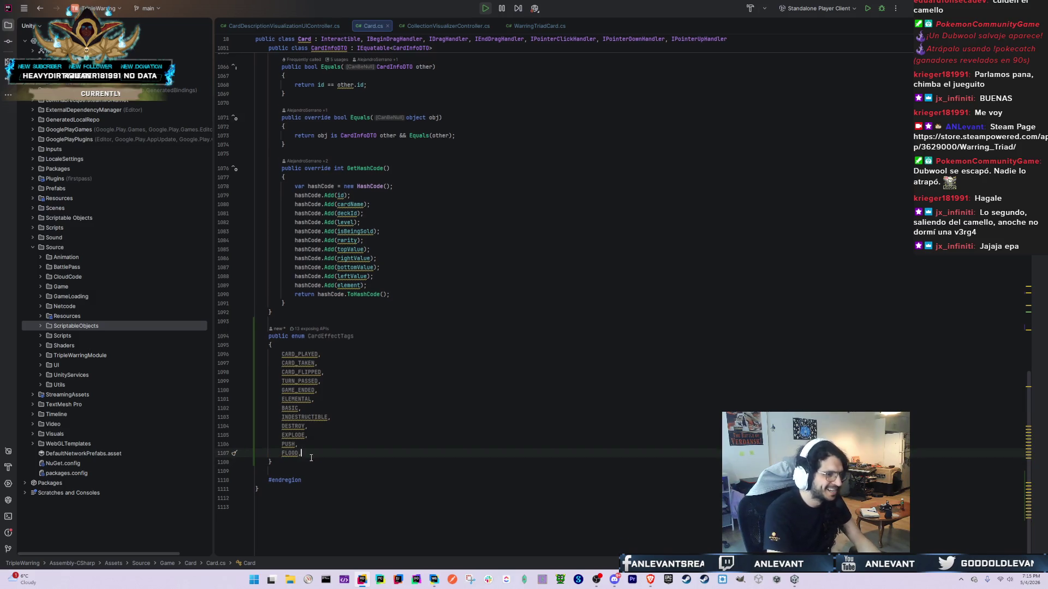
key(Up)
key(Up)
key(Left)
key(Return)
text(DROWN,)
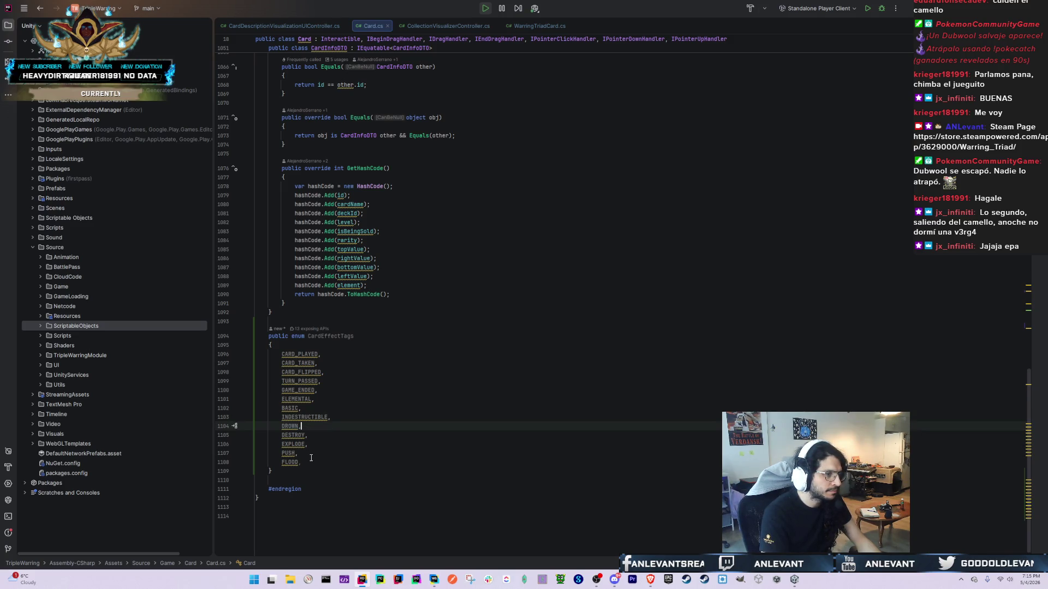
Close the Tsunami card details in Unity and stop the running game.
key(alt+Tab)
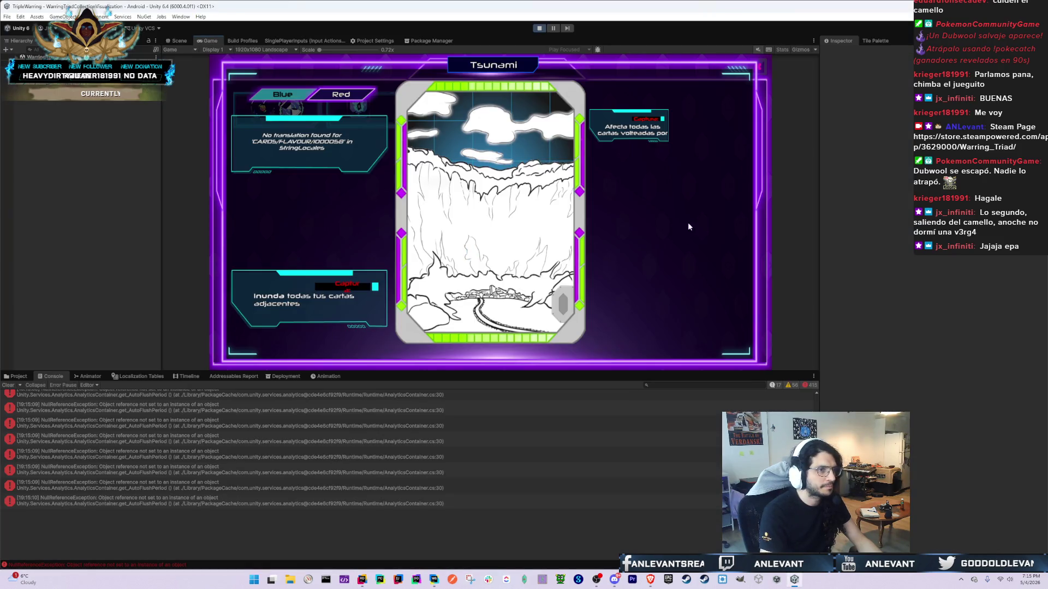
click(688, 223)
click(539, 29)
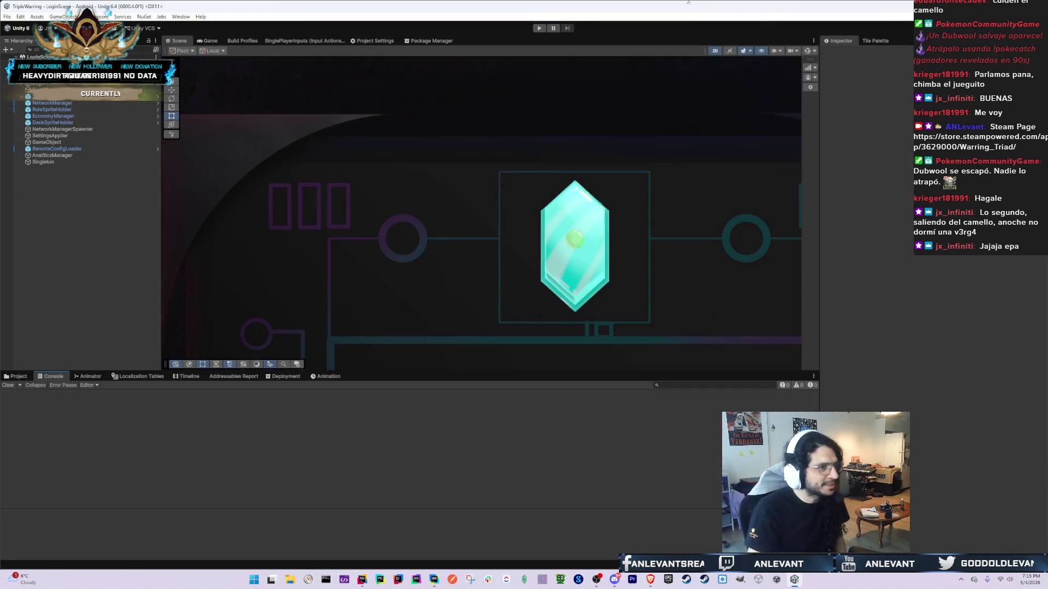
Restart play mode, log in with the account username and password, and open the Solo menu.
click(539, 28)
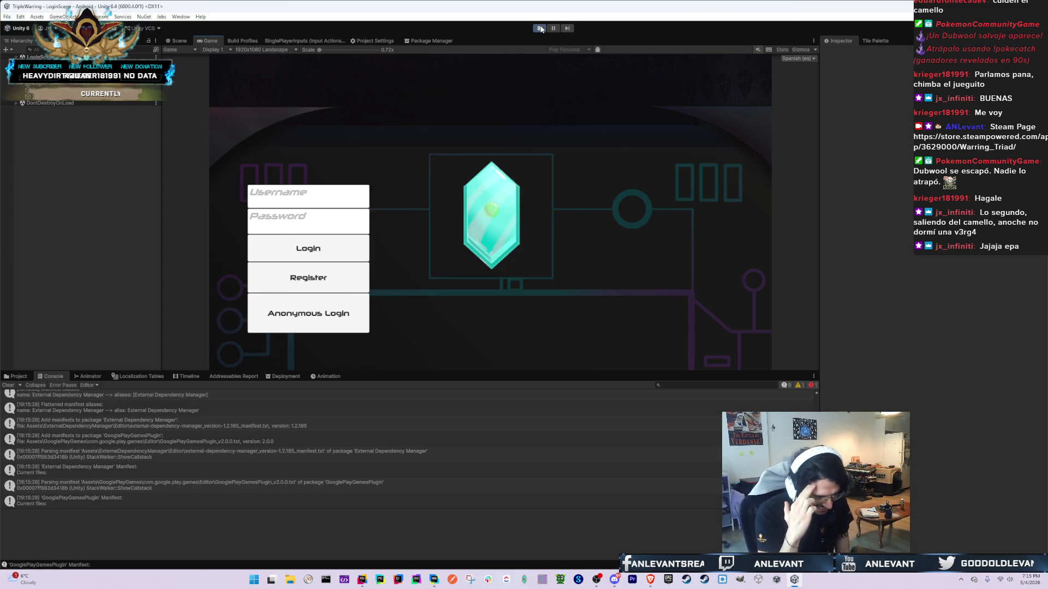
click(541, 29)
click(292, 192)
text(admin)
click(342, 217)
text(***********)
click(287, 247)
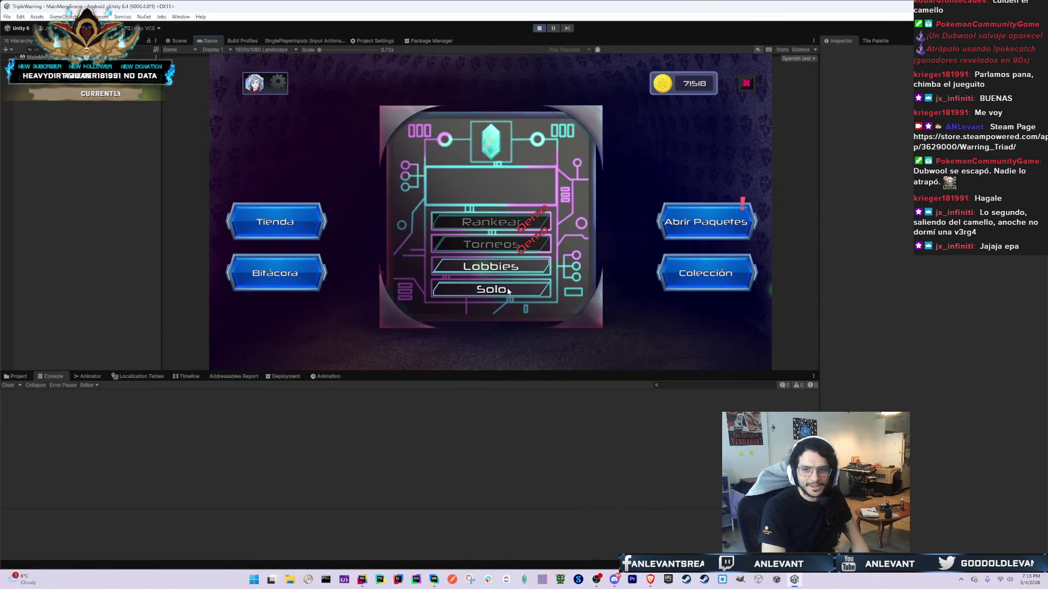
click(507, 290)
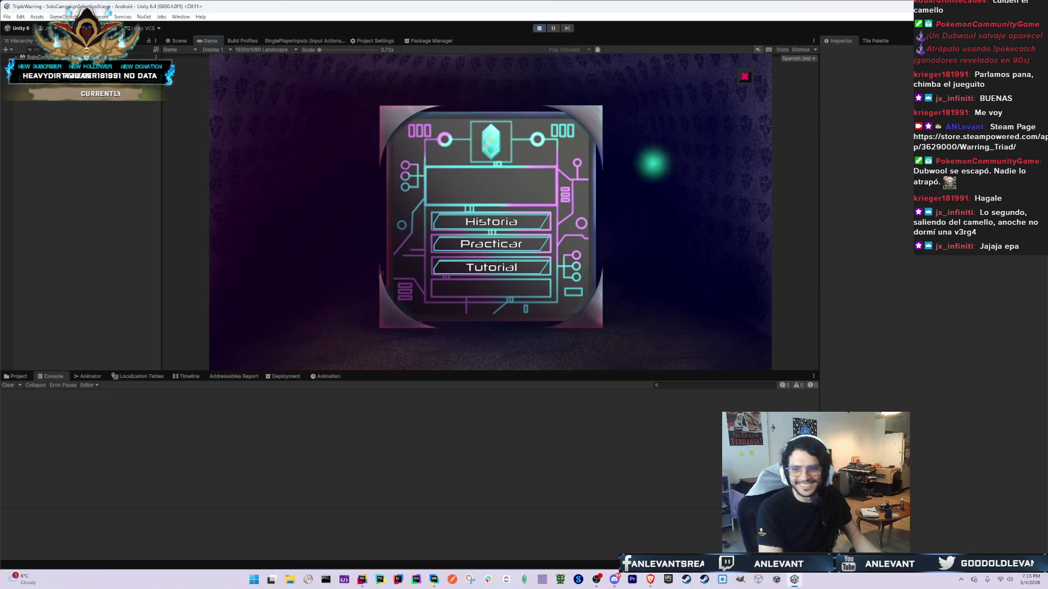
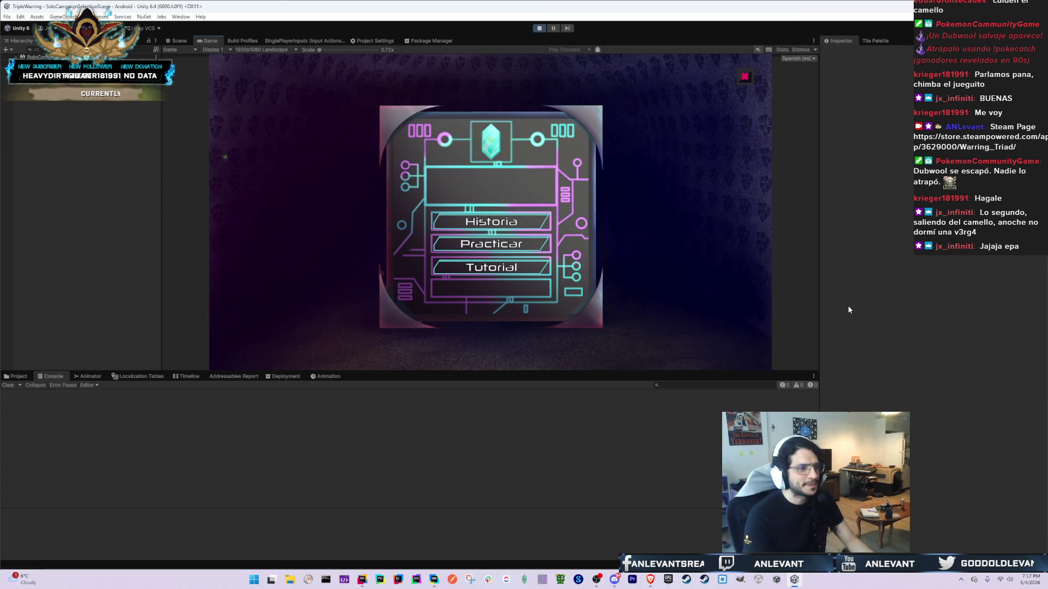
Leave the campaign menu, open the card collection in deck-building view, and filter by element.
click(745, 77)
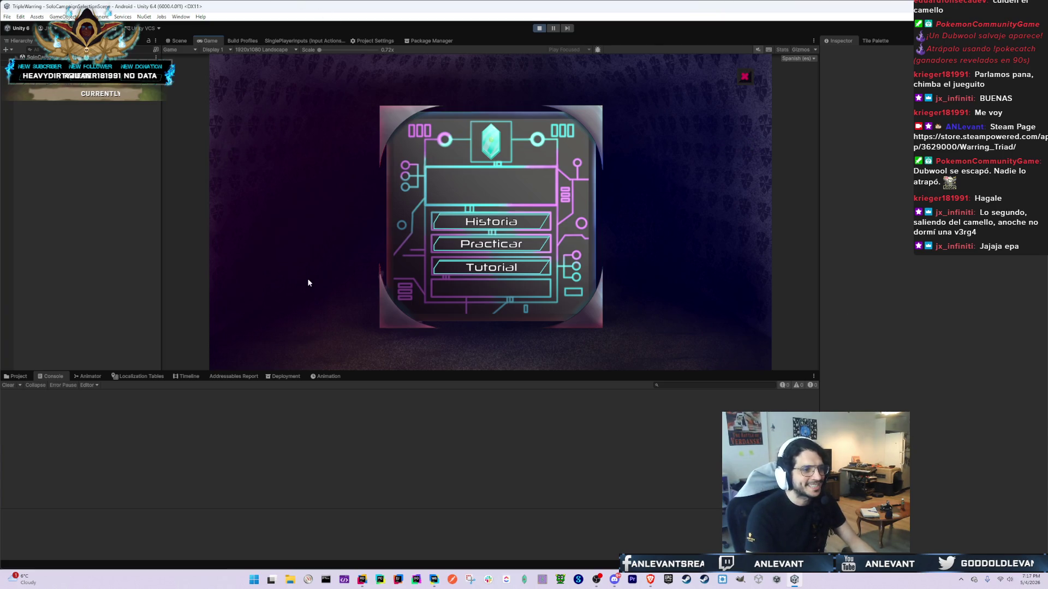
click(730, 275)
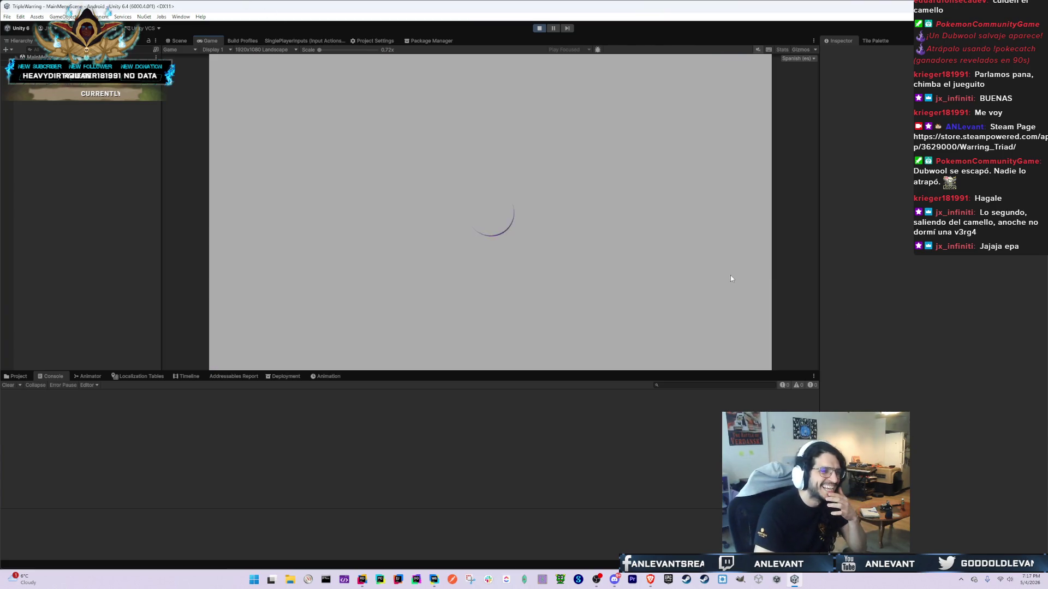
click(689, 108)
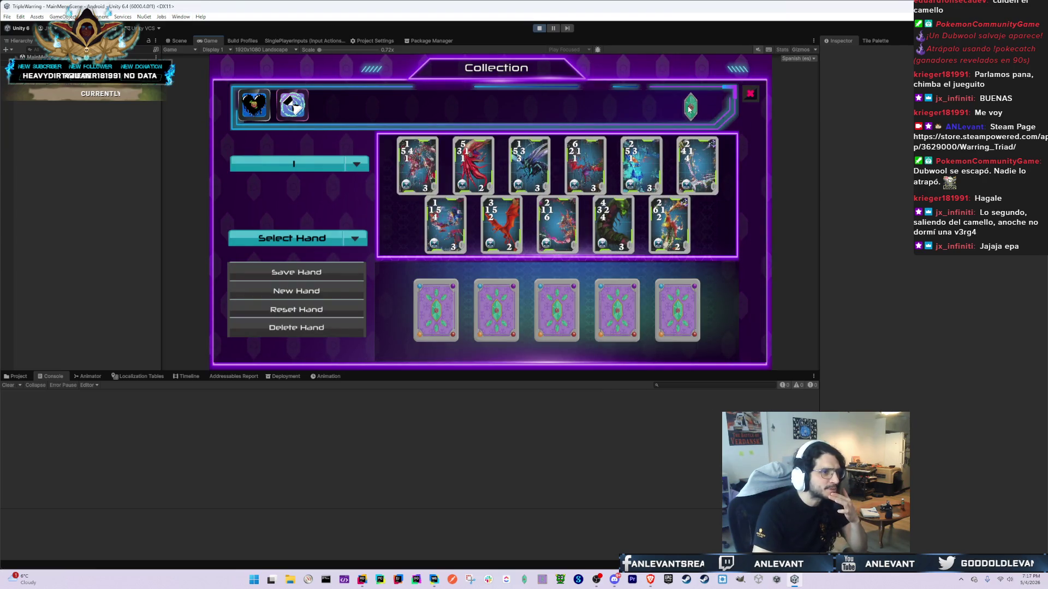
click(369, 107)
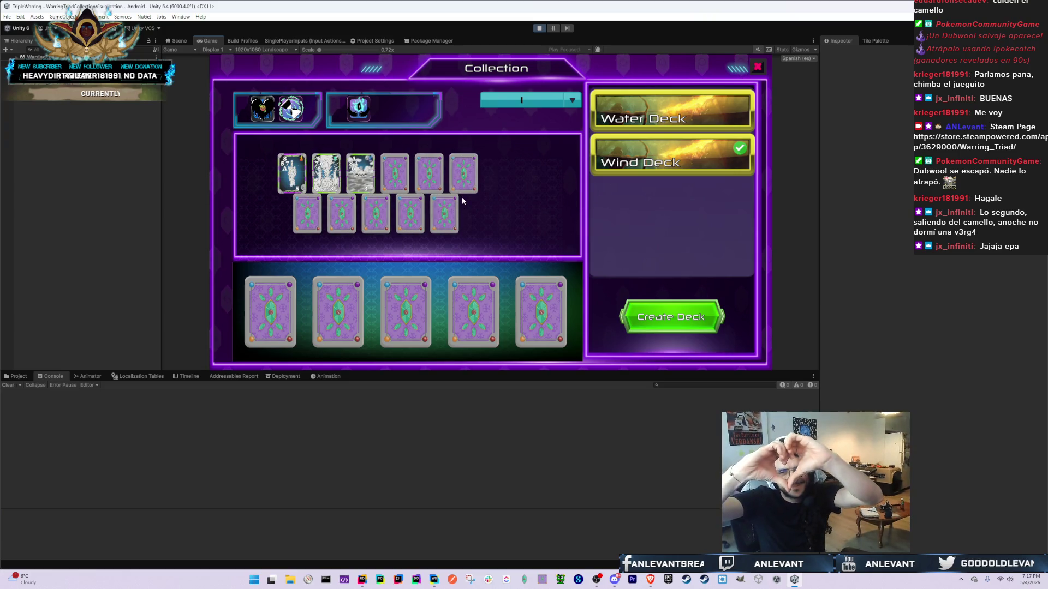
Show the level 3 cards and check the Fire Slug card's details.
mouse_move(371, 169)
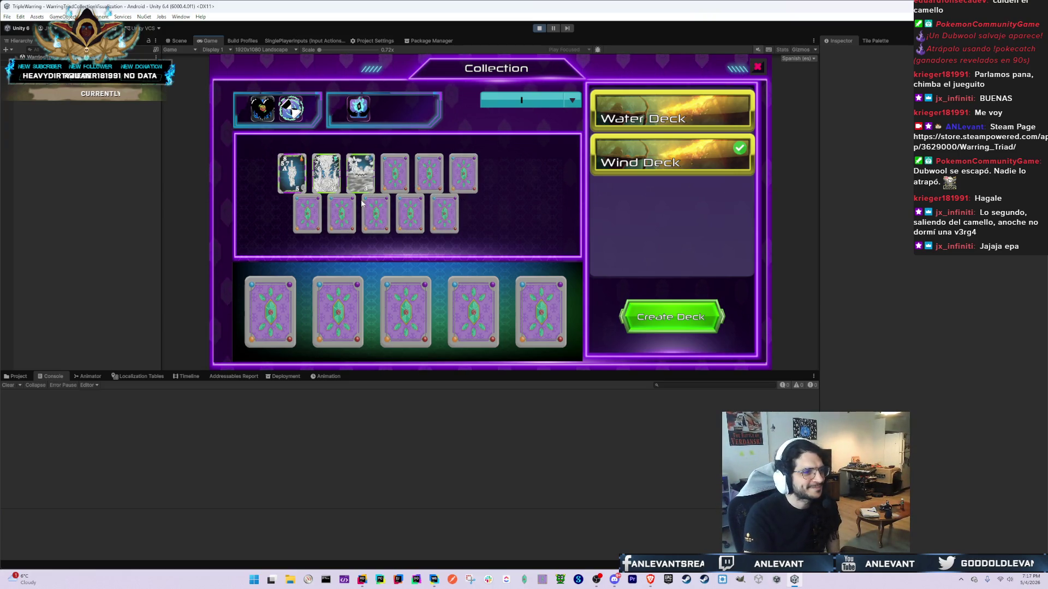
click(516, 100)
click(507, 148)
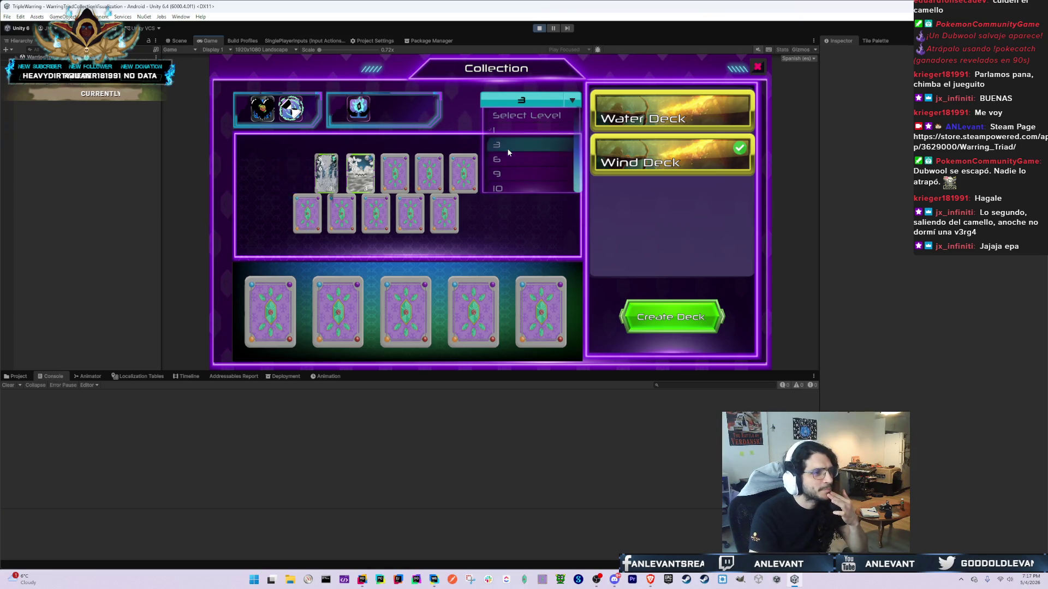
click(335, 162)
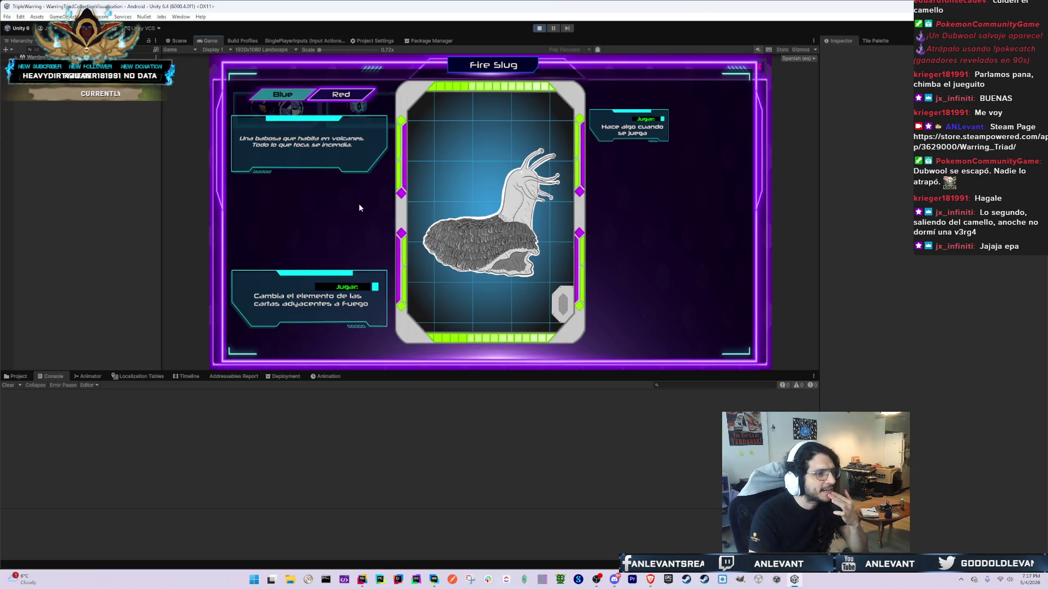
click(358, 208)
Switch to level 6 cards and check the Tsunami card's details.
click(523, 100)
click(493, 164)
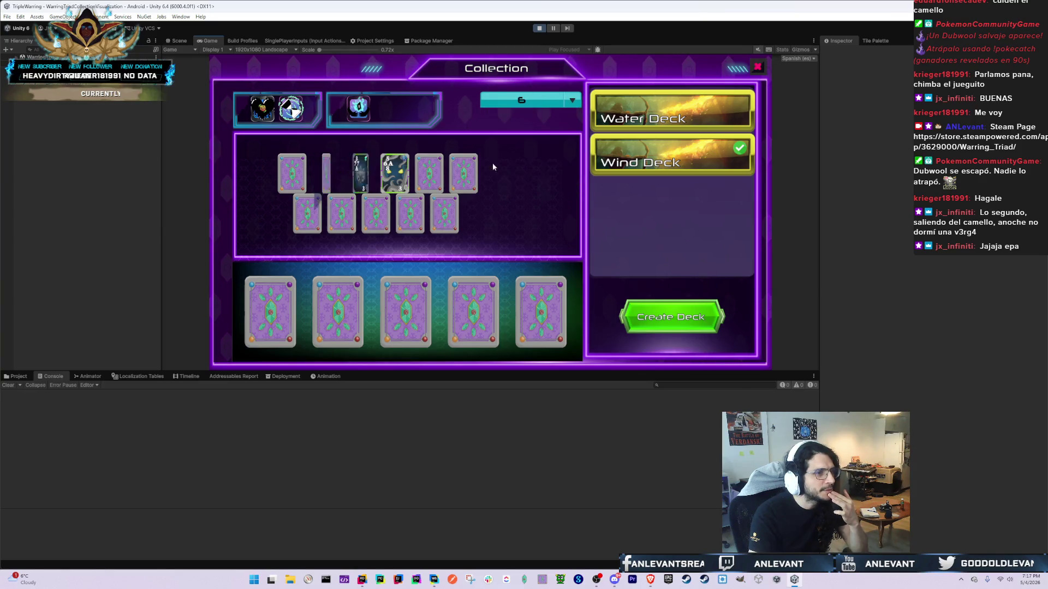
click(406, 174)
click(329, 245)
Browse the level 10 and level 9 cards and review the Tala card's details.
click(521, 100)
click(512, 187)
click(521, 99)
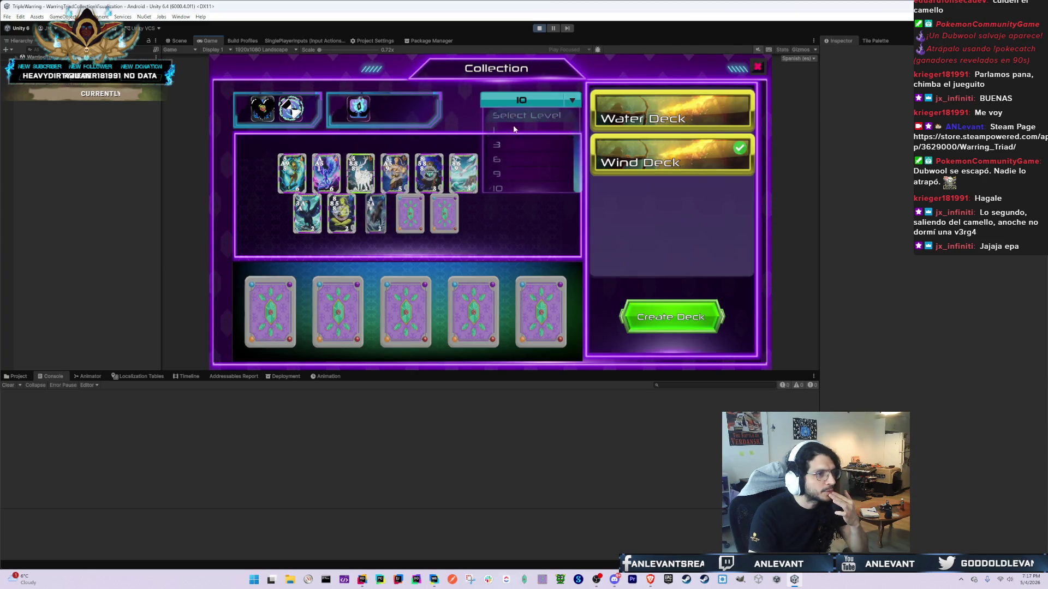
click(516, 163)
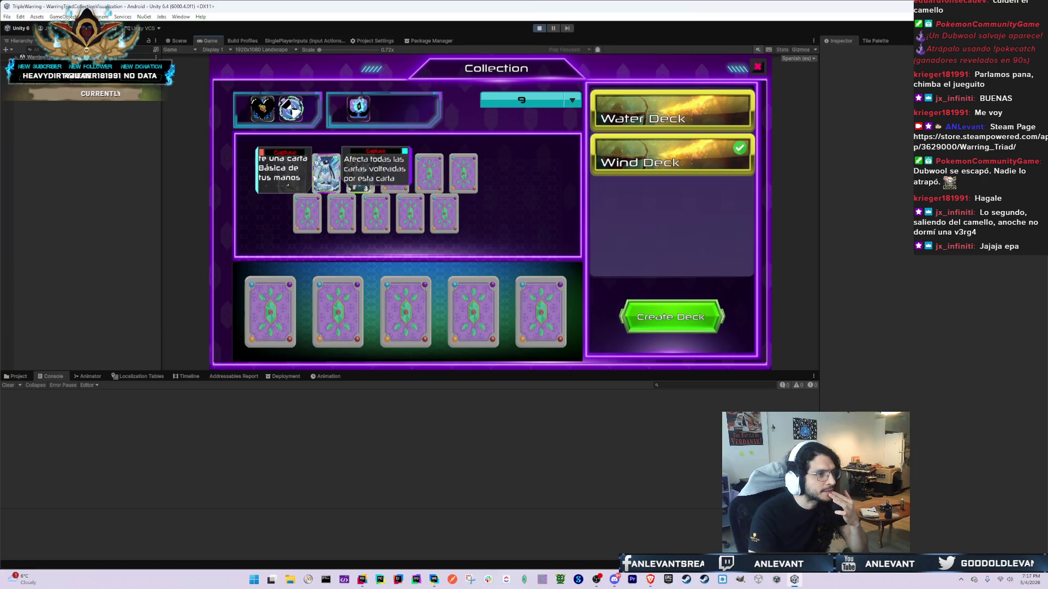
click(289, 173)
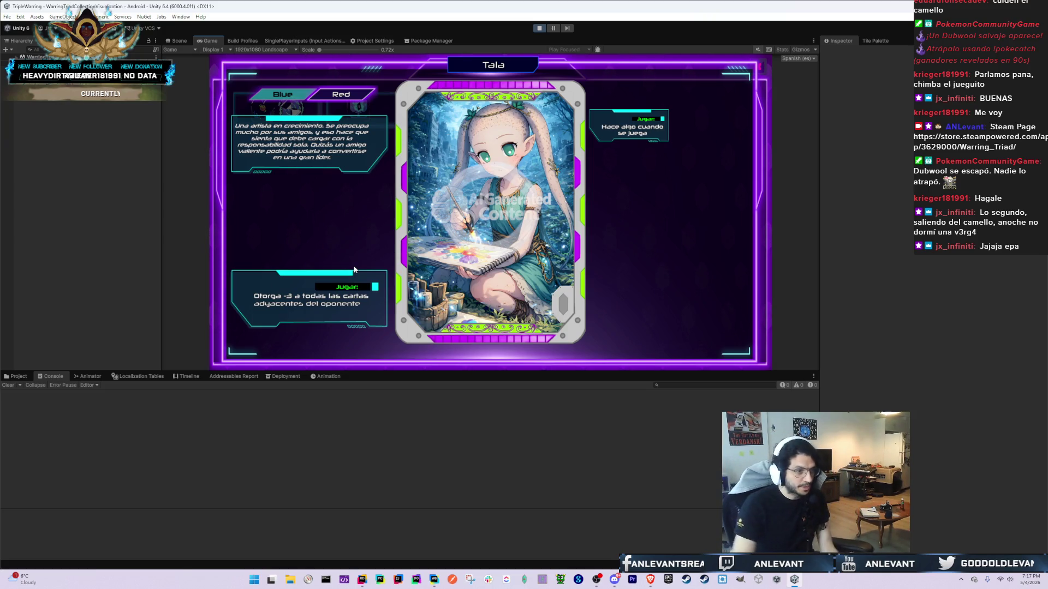
click(342, 237)
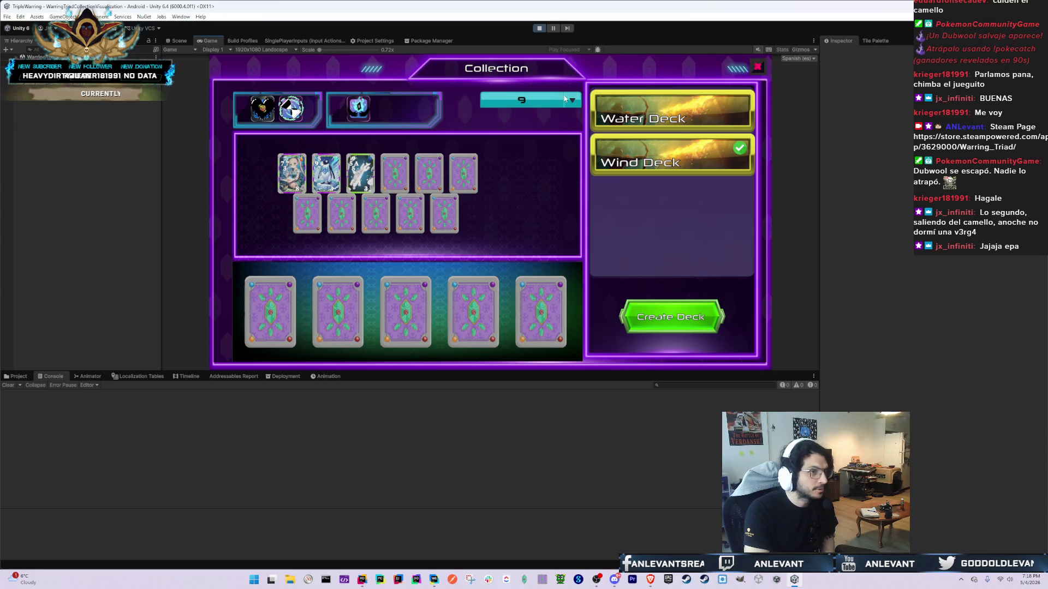
Show the level 10 cards, glance at Ab'Dael, then open Gal'Thara's details.
click(513, 99)
click(506, 176)
click(524, 99)
click(532, 187)
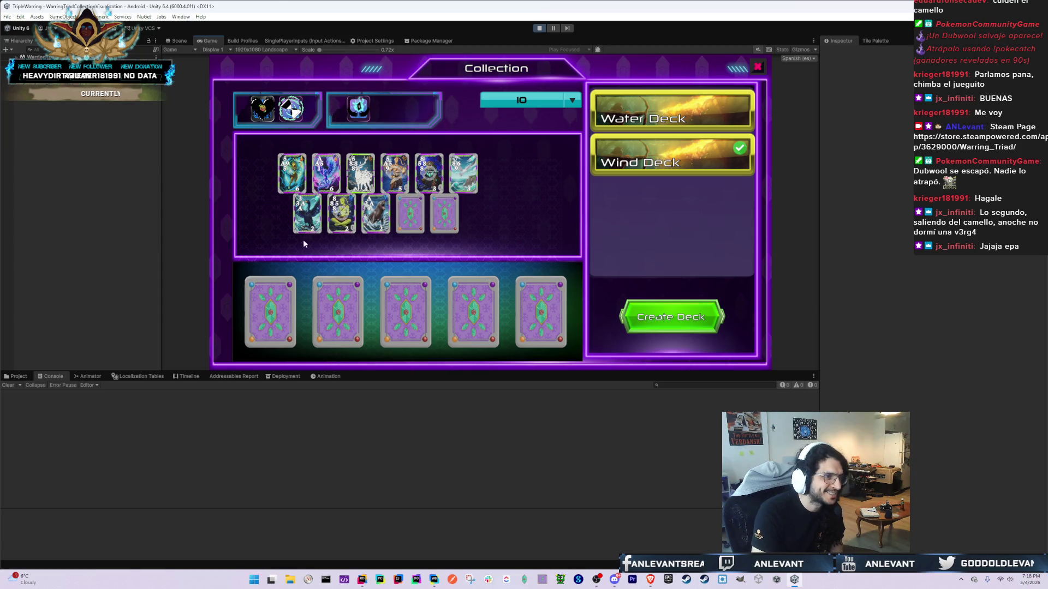
click(361, 173)
click(387, 173)
click(403, 174)
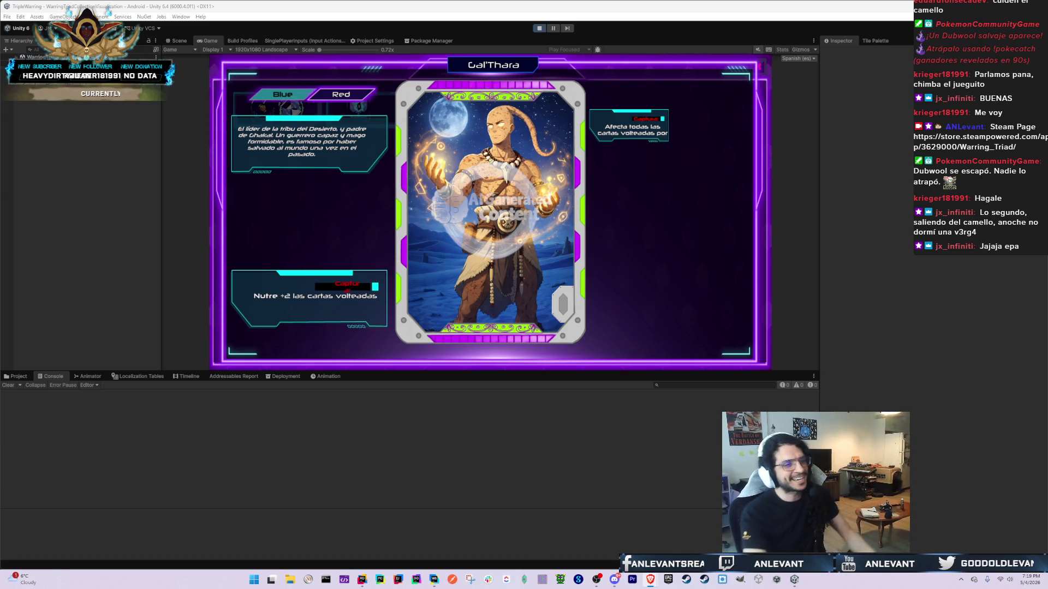
Close Gal'Thara's details, show the level 9 cards, and peek at the first card.
click(663, 273)
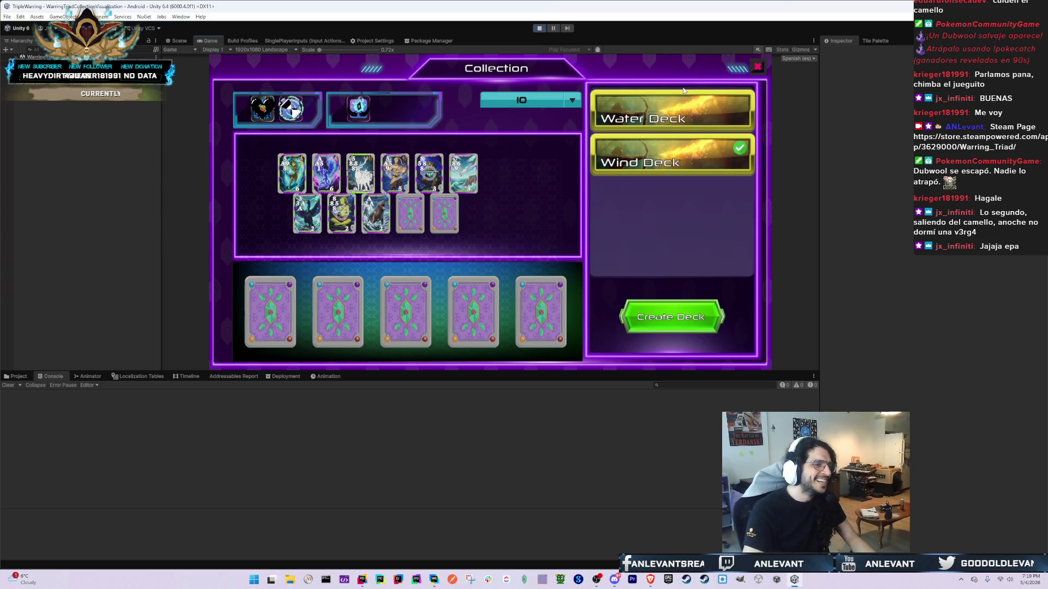
click(493, 102)
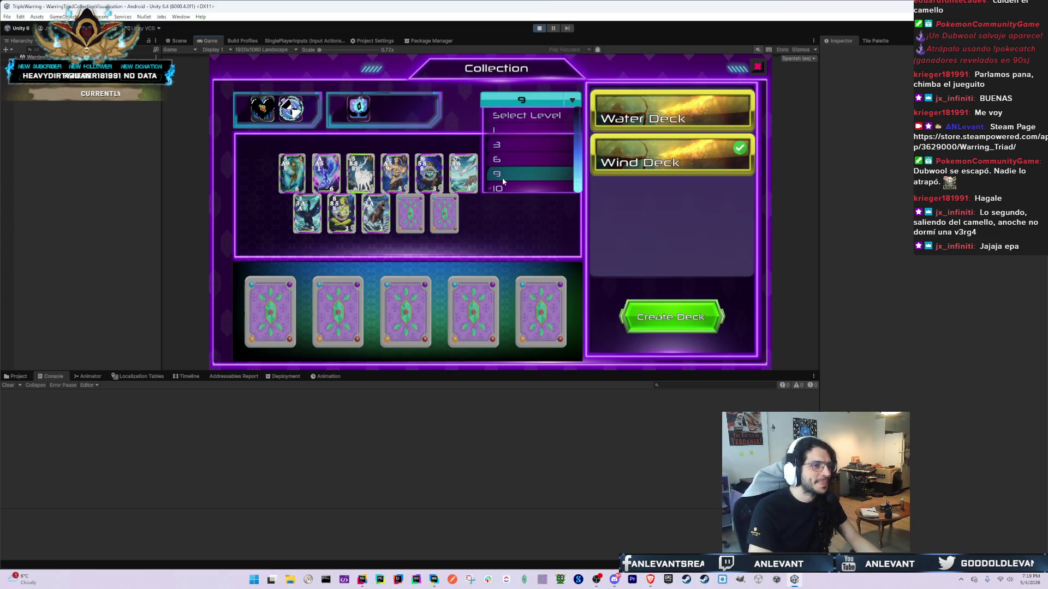
click(524, 174)
click(294, 174)
click(299, 173)
Open and close the Thelis penguin and Tala card details.
mouse_move(322, 167)
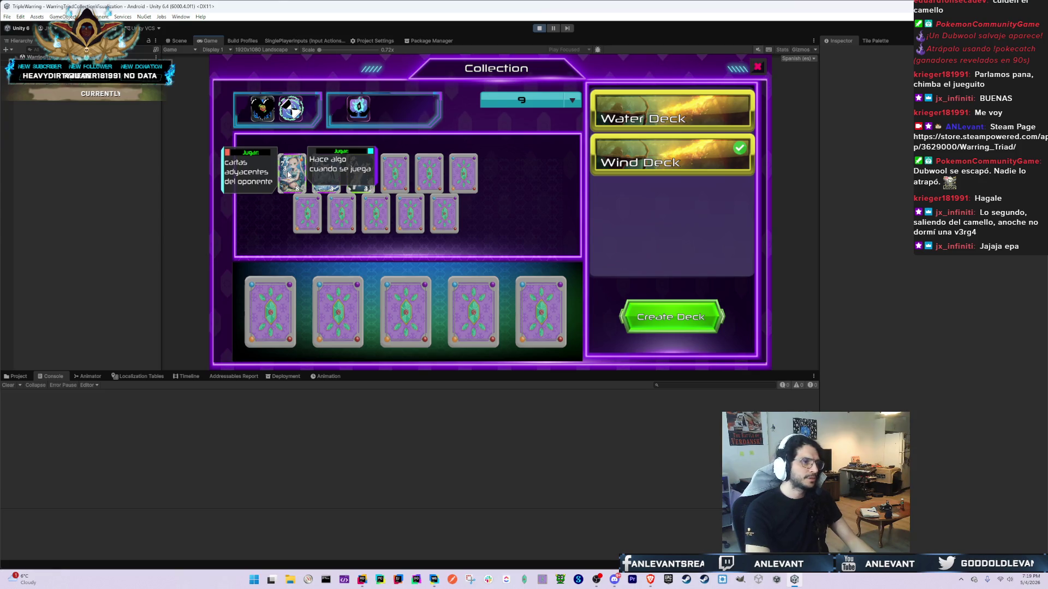
mouse_move(361, 174)
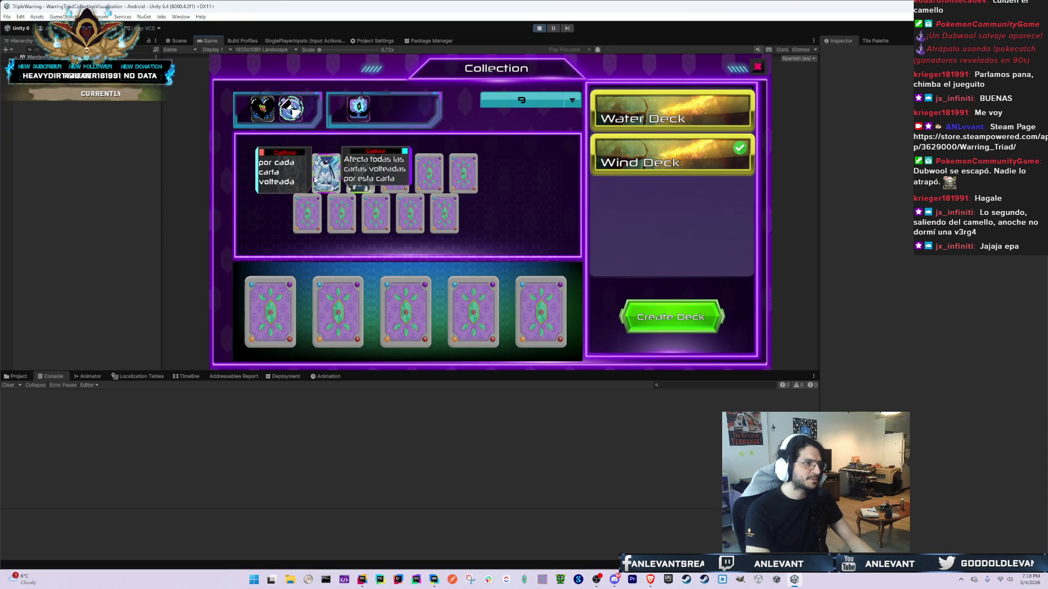
click(314, 180)
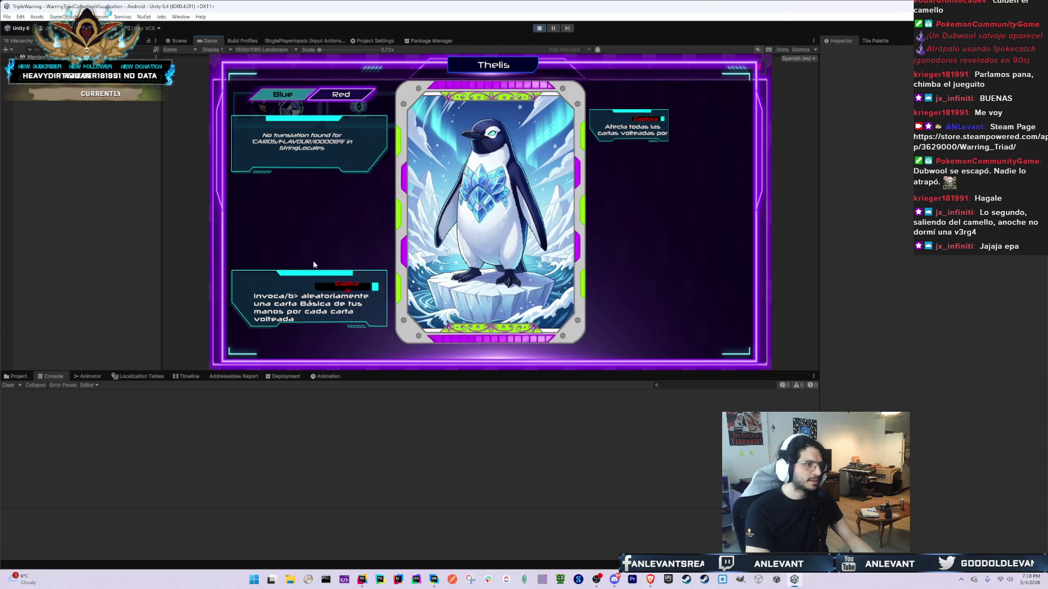
click(290, 299)
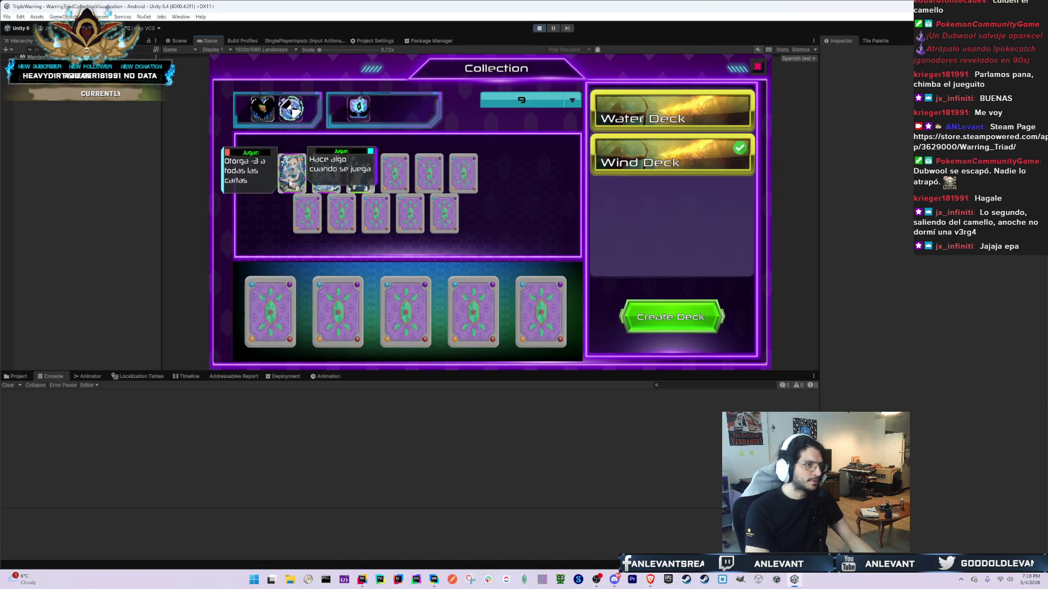
click(282, 215)
click(297, 229)
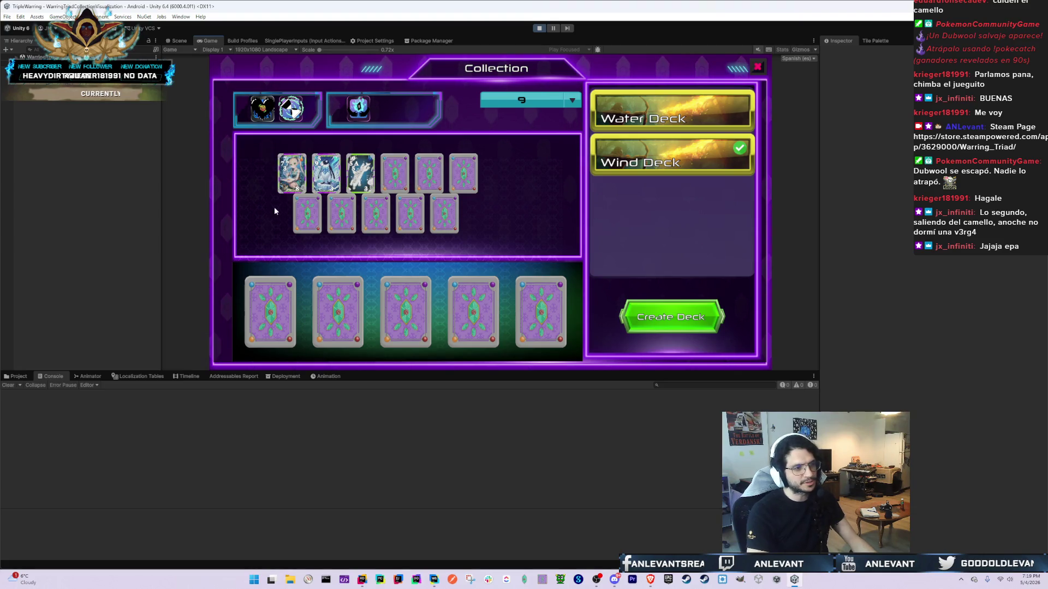
Review Tala's details twice more, then set the level filter to 1.
click(292, 170)
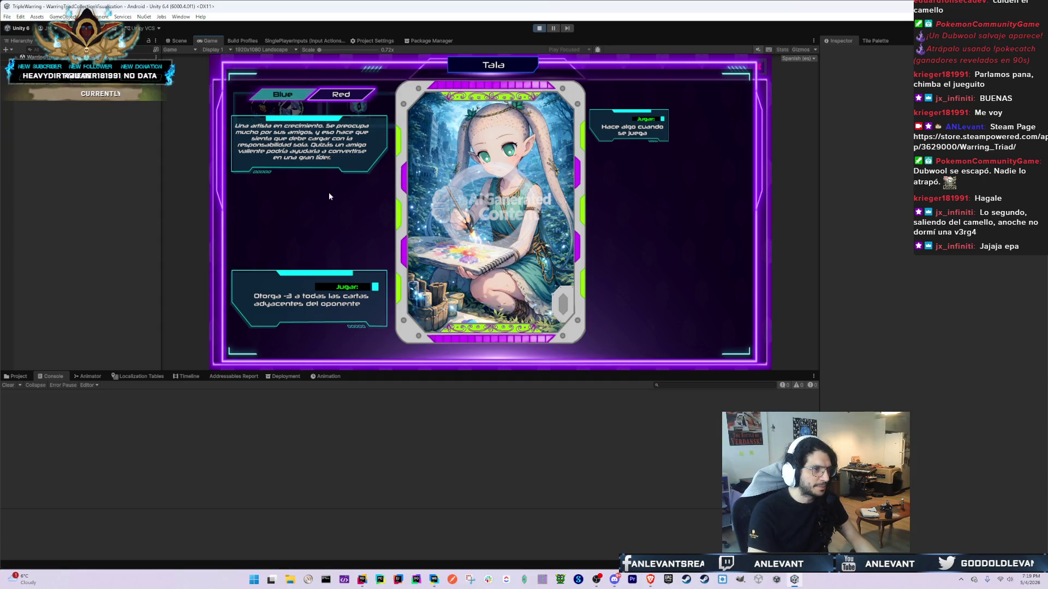
click(327, 193)
click(293, 182)
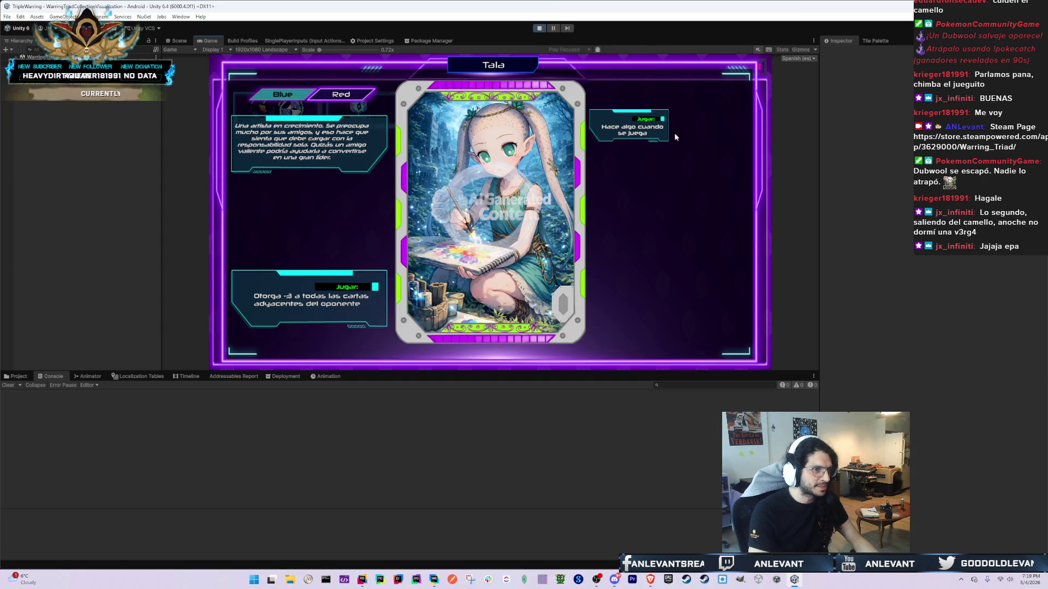
click(338, 212)
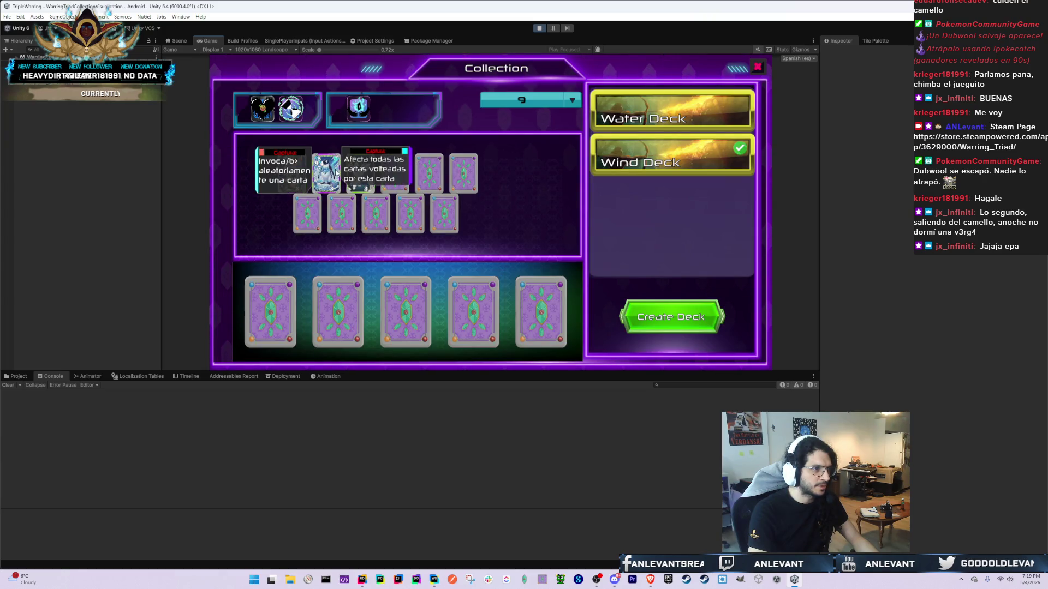
click(524, 100)
click(520, 130)
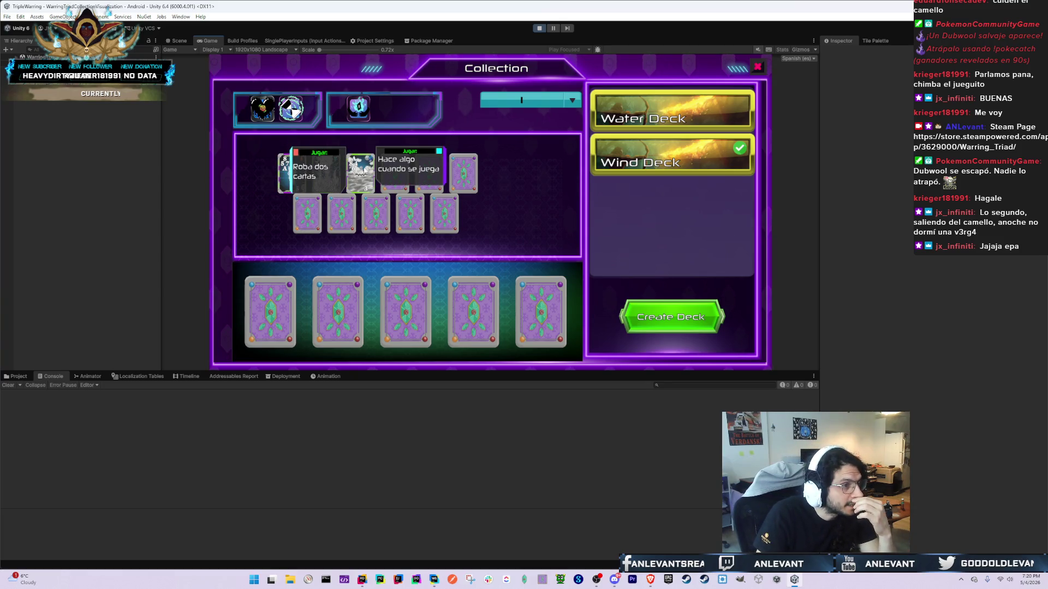
click(523, 100)
Show level 3 cards, check Flashbird's details, then switch the lower panel to Timeline.
click(476, 143)
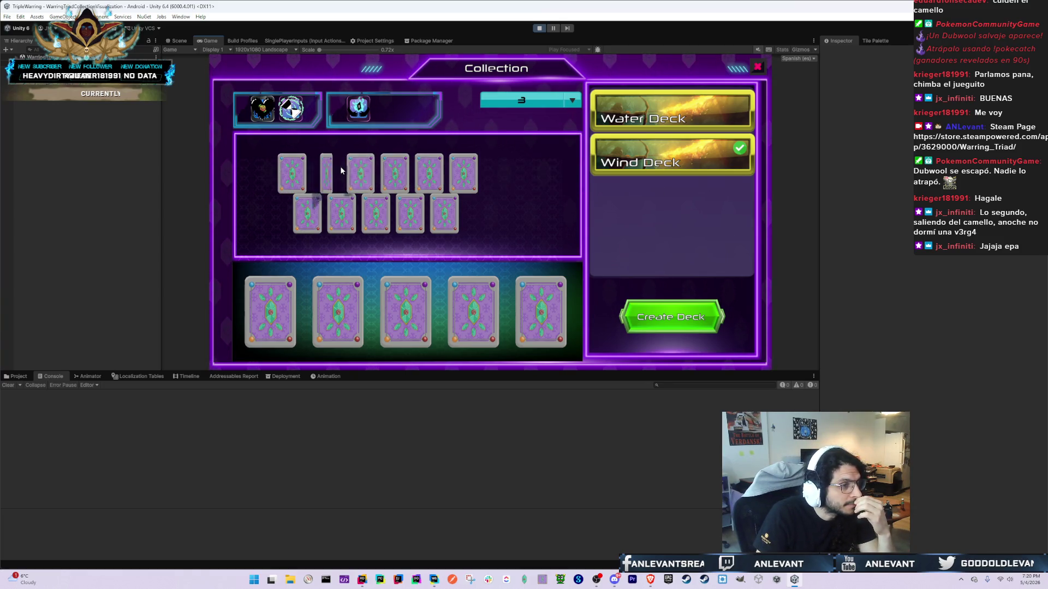
mouse_move(356, 177)
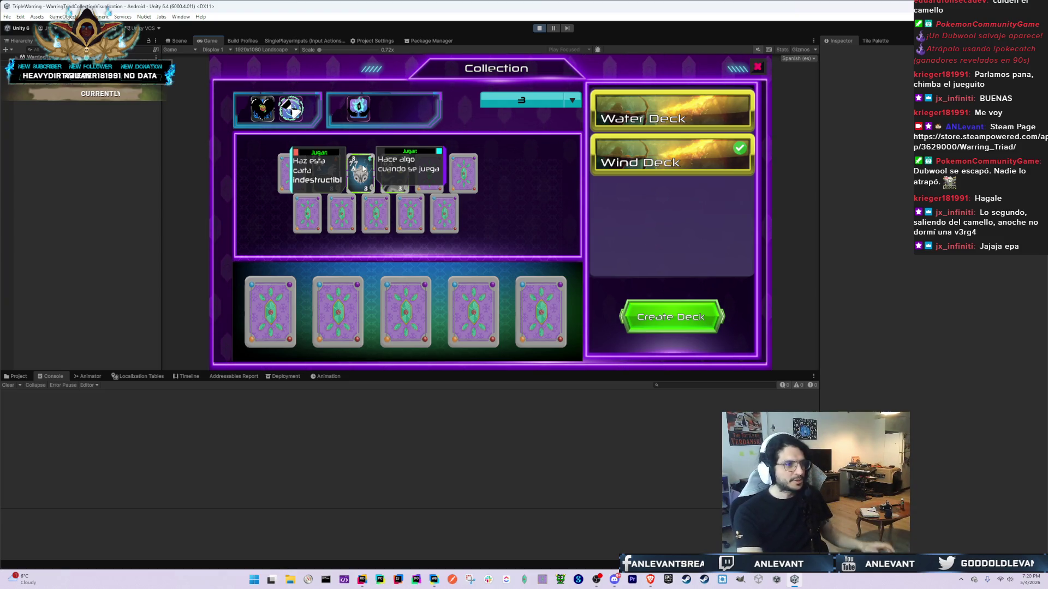
click(363, 168)
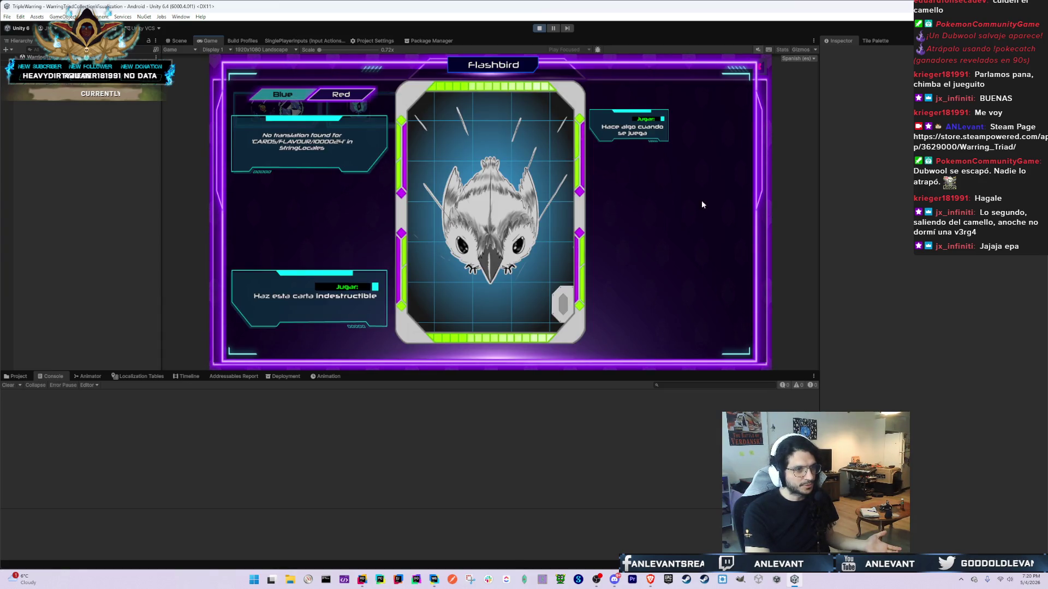
click(279, 164)
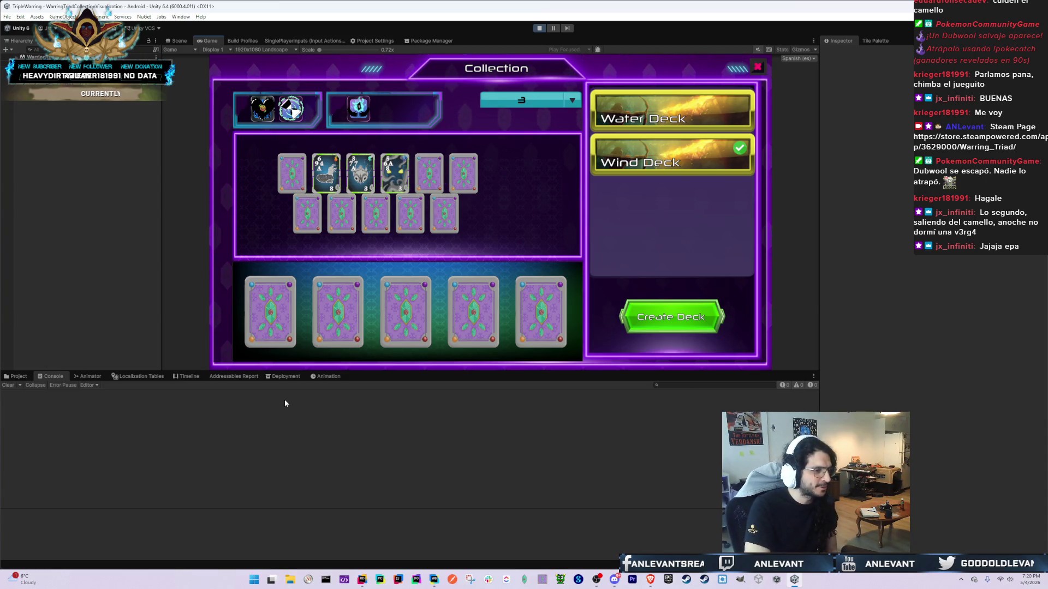
click(293, 376)
Open the Localization Tables view and filter it by '/b>'.
click(226, 376)
click(187, 376)
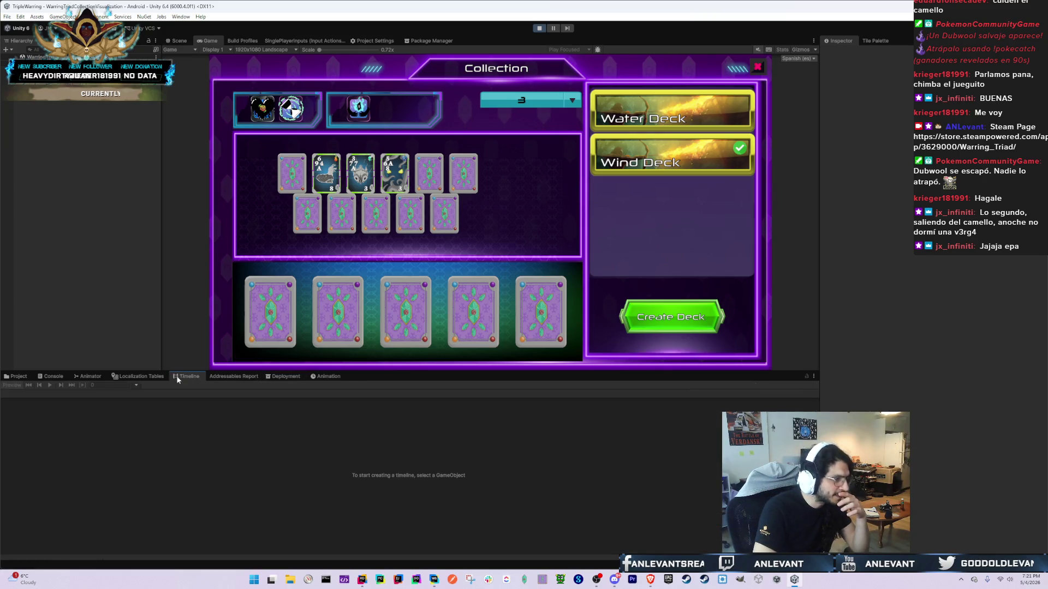
click(140, 377)
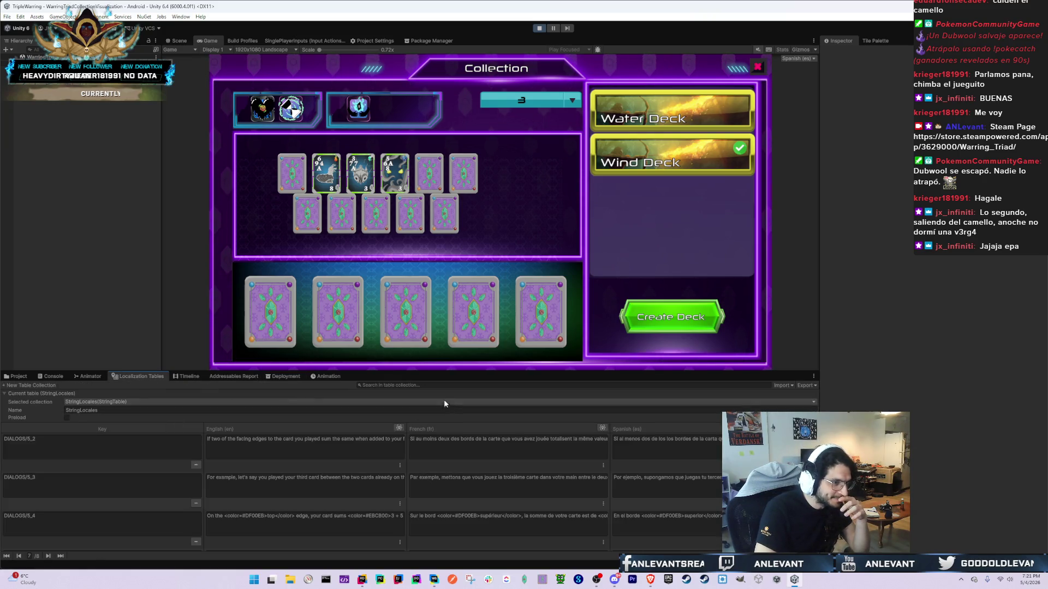
text(/b>)
key(ctrl+a)
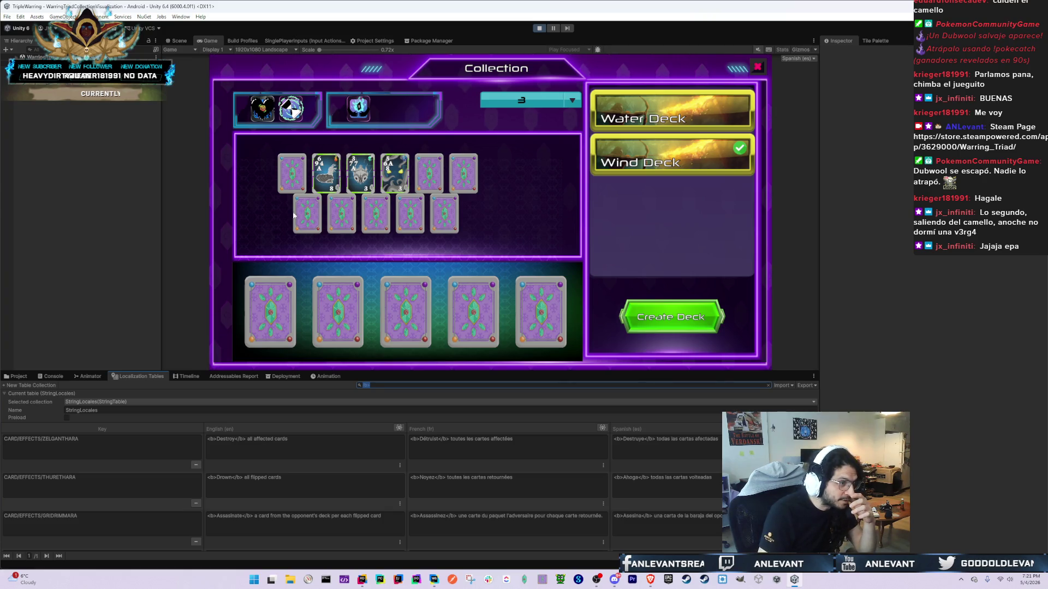
Compare Flashbird's in-game details with its English, French and Spanish effect texts.
click(364, 187)
click(286, 257)
scroll(117, 508, down, 2)
scroll(117, 507, down, 4)
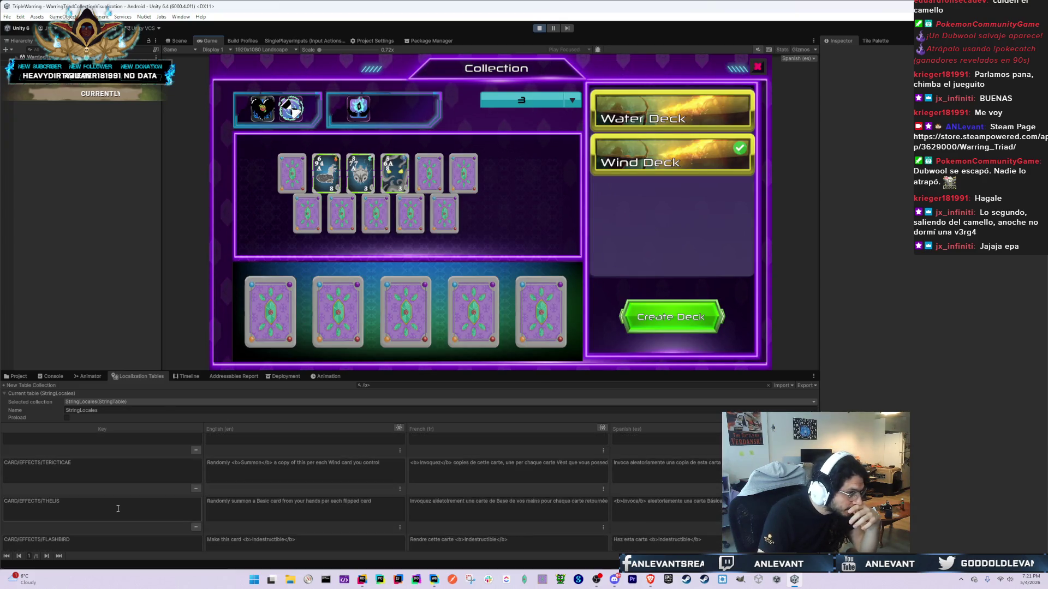
click(224, 516)
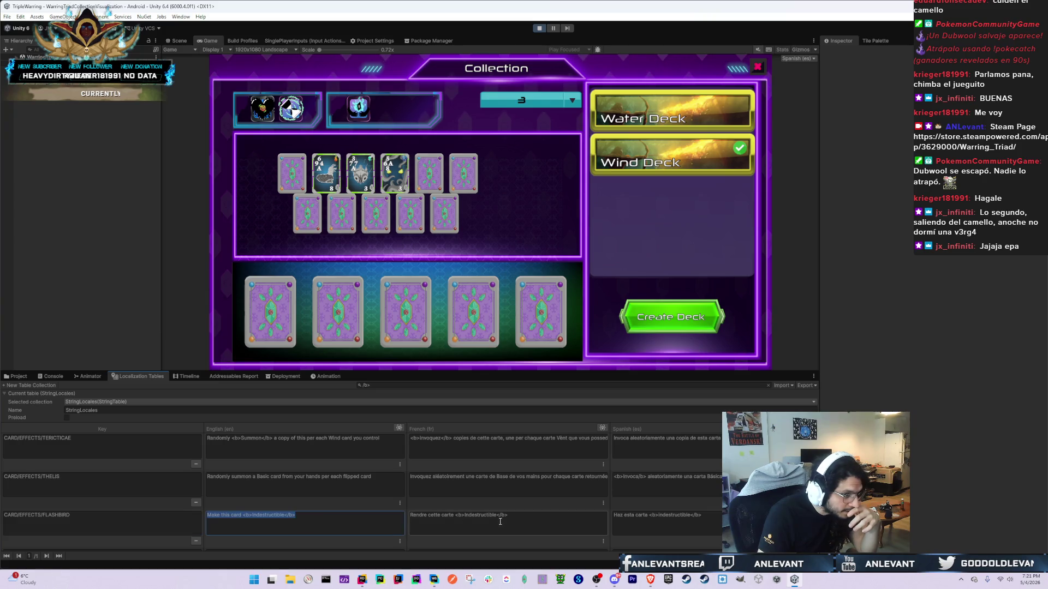
click(521, 524)
click(655, 522)
click(695, 515)
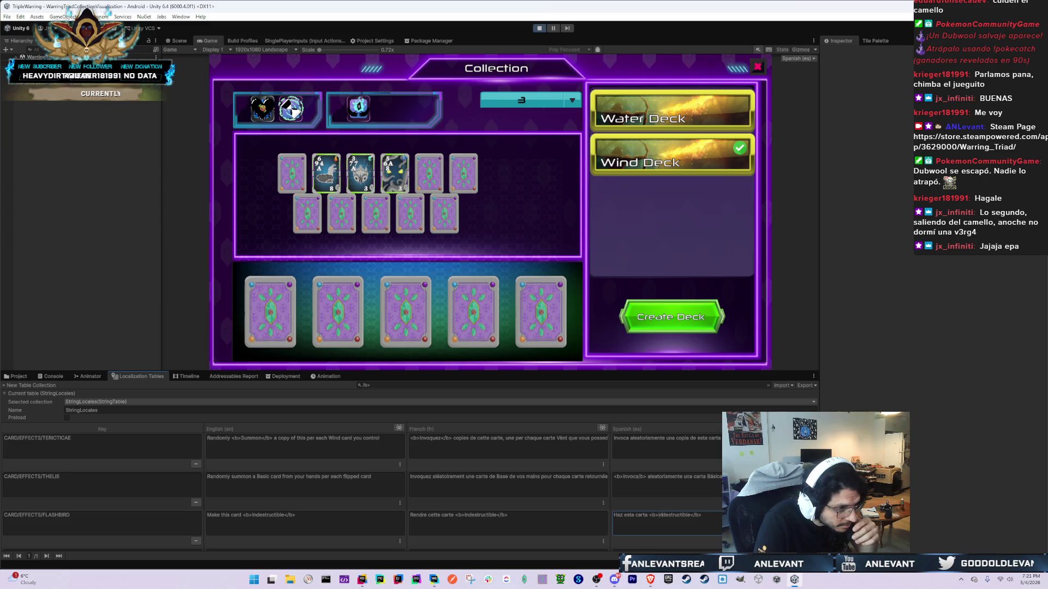
Add the missing '<' to close the bold tag after Invoca in THELIS's Spanish text.
click(655, 483)
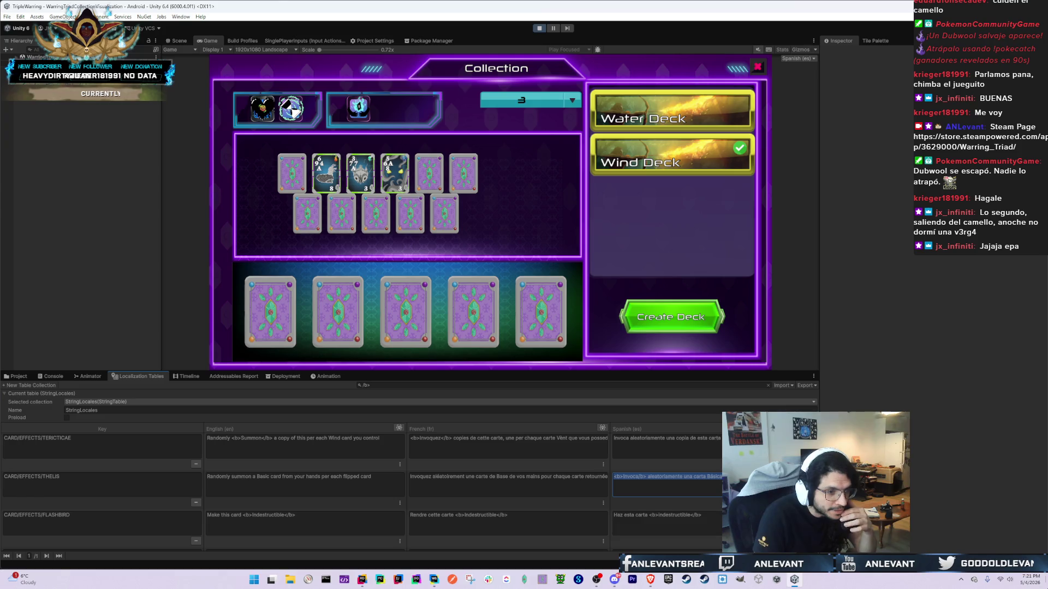
click(615, 476)
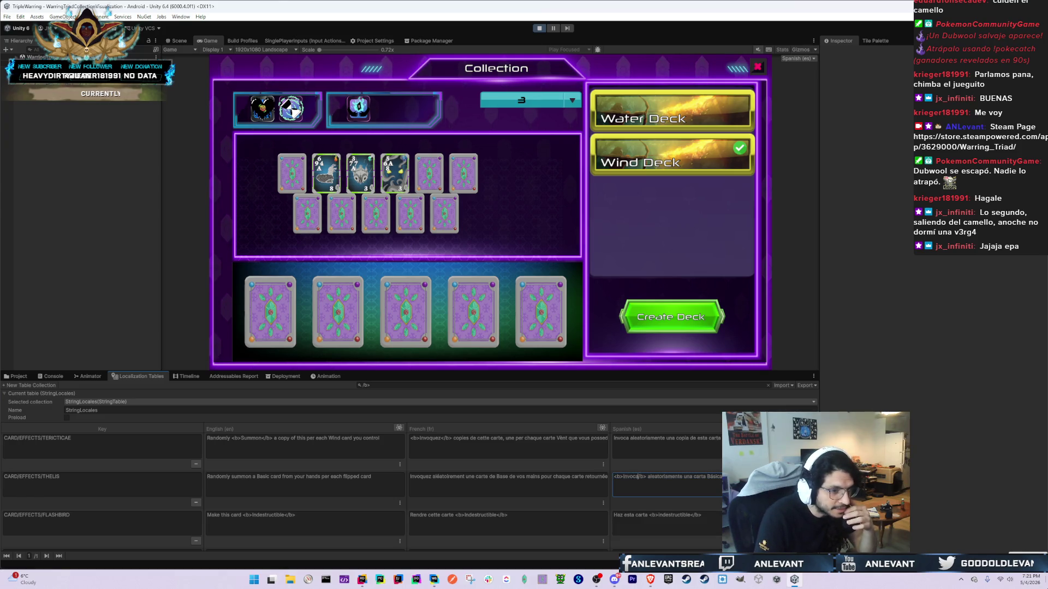
text(<)
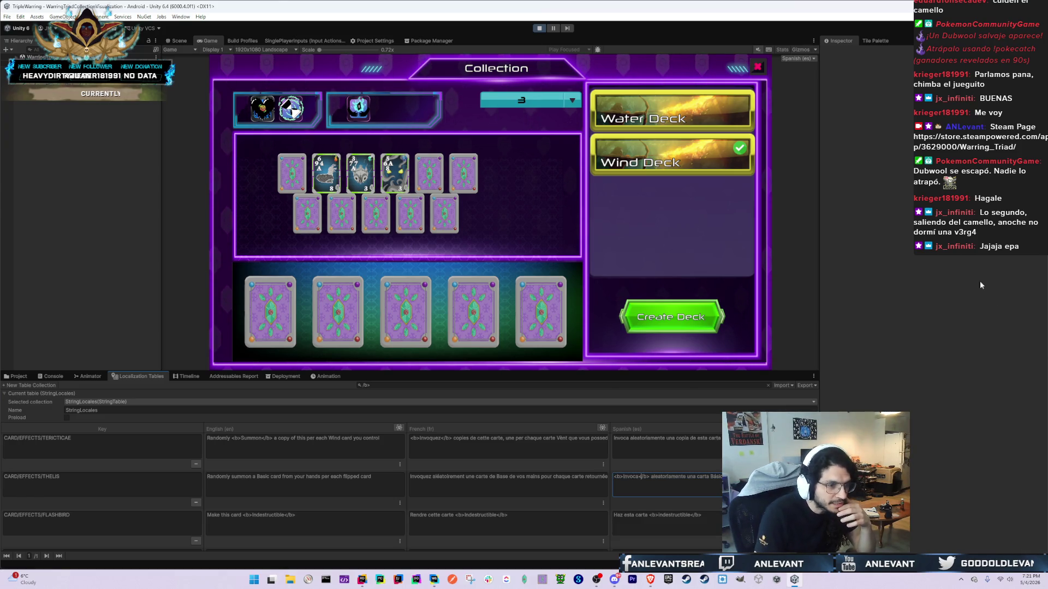
Set the collection's level filter to 9, passing through level 10.
click(553, 101)
click(560, 108)
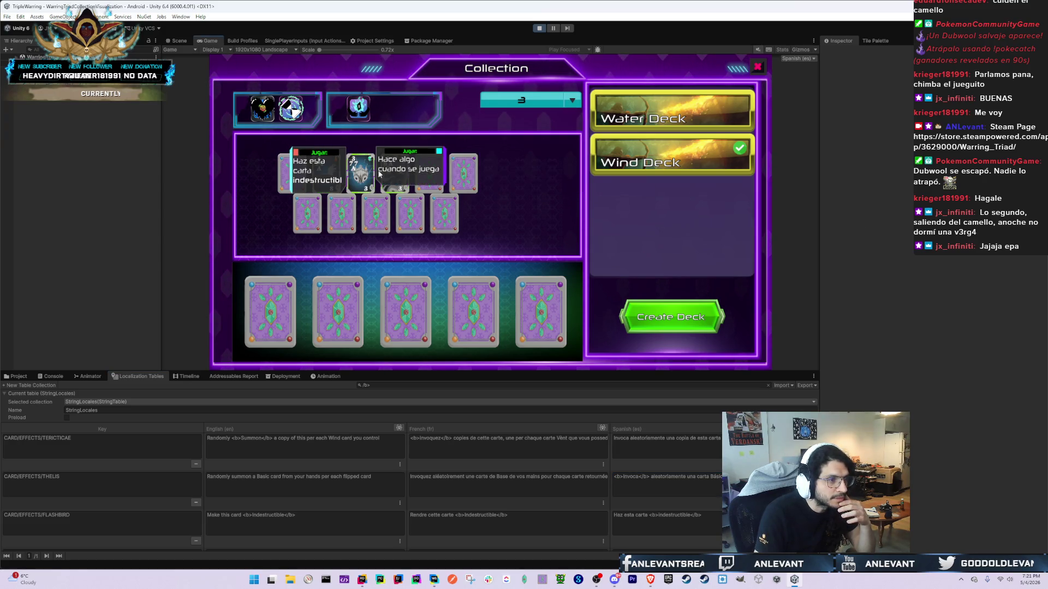
click(560, 107)
click(554, 188)
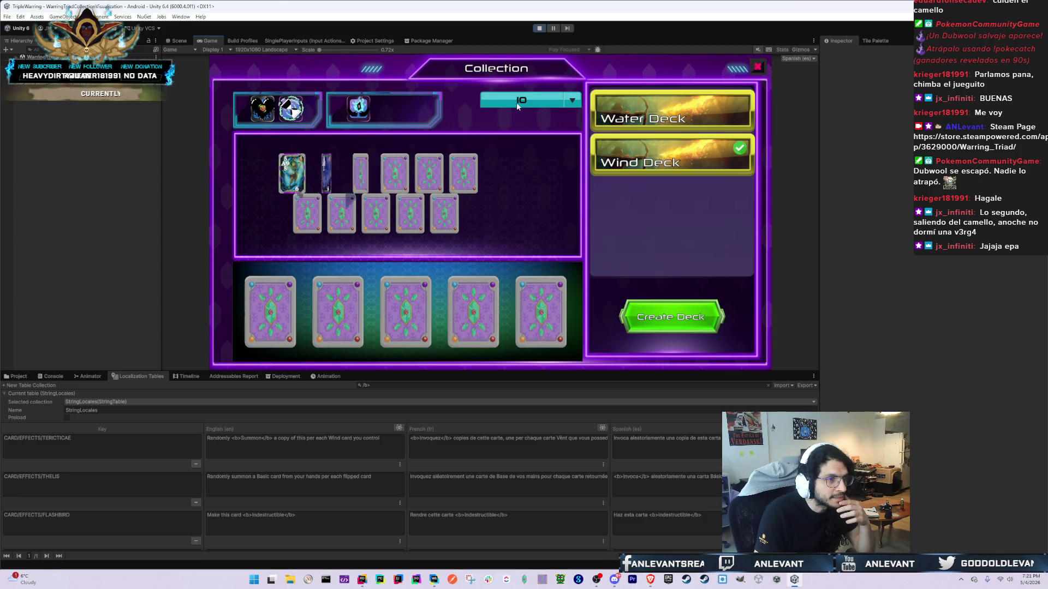
click(517, 101)
click(501, 174)
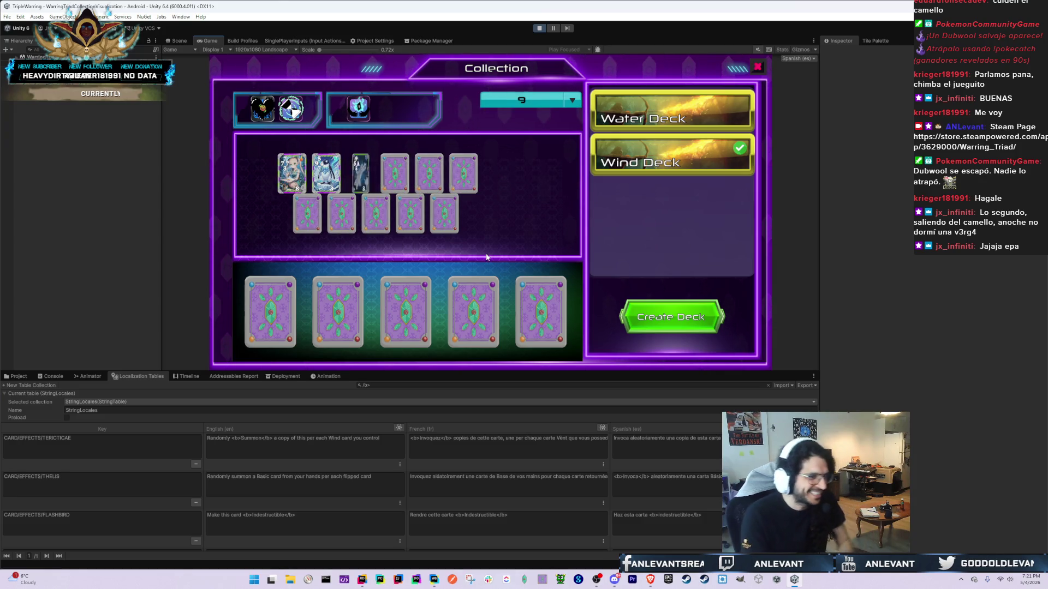
Review Thelis's and Tala's card details, save the scene, and select THELIS's French cell.
mouse_move(331, 167)
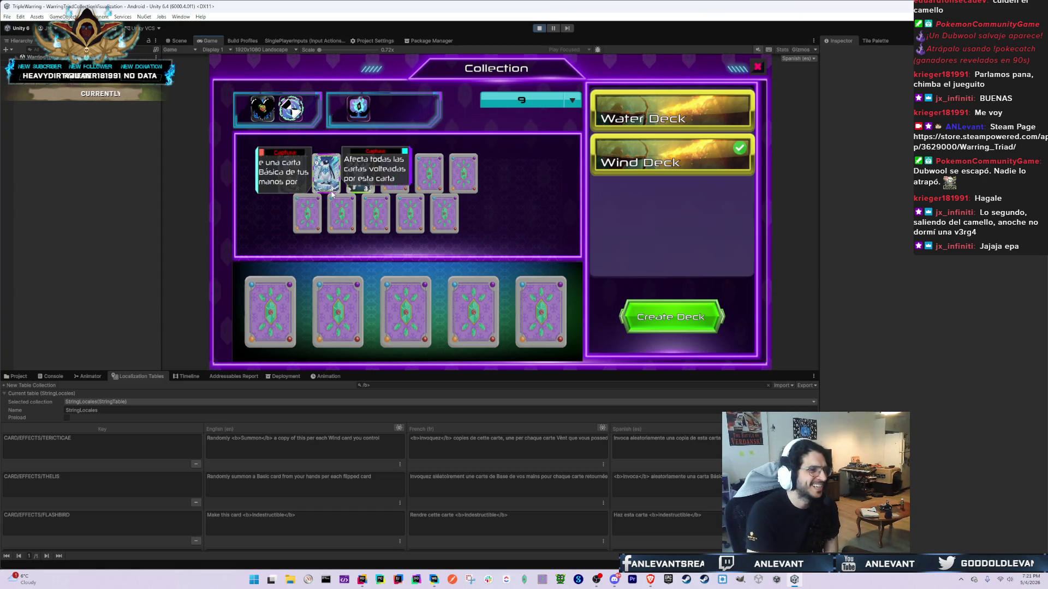
click(328, 175)
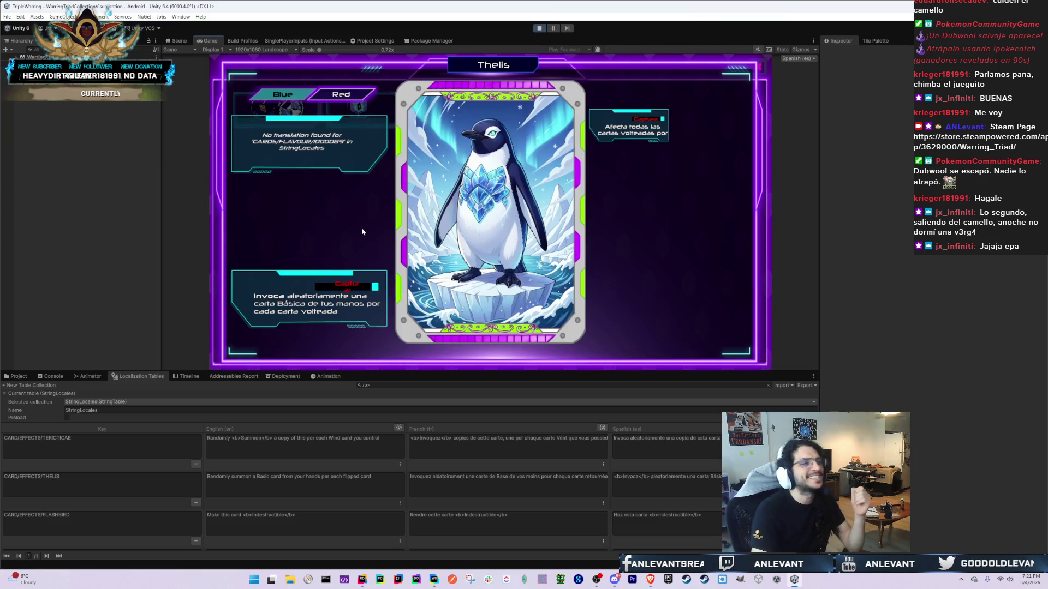
click(266, 224)
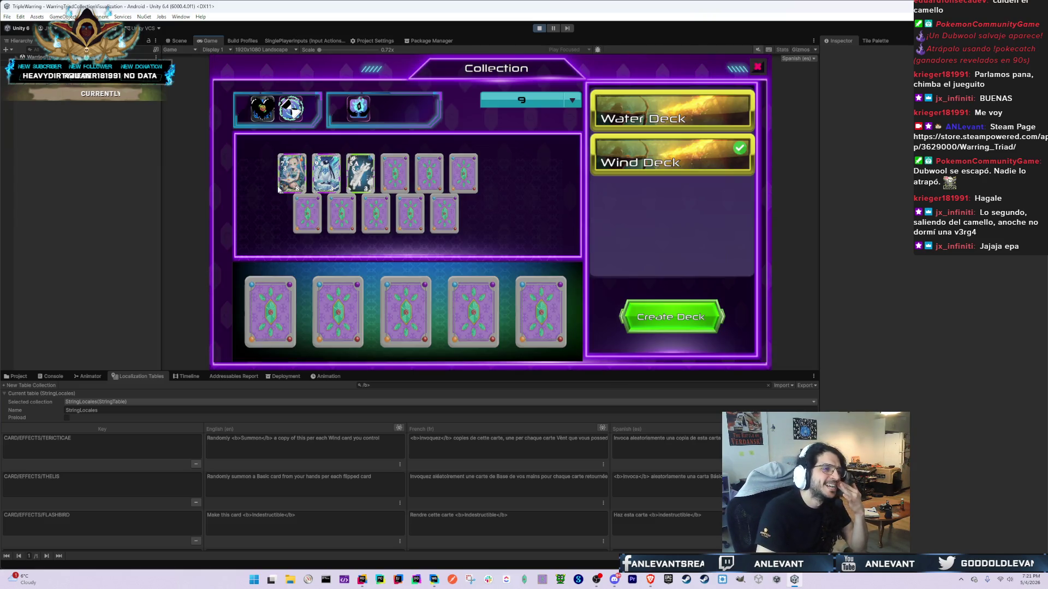
click(290, 174)
click(406, 187)
click(339, 186)
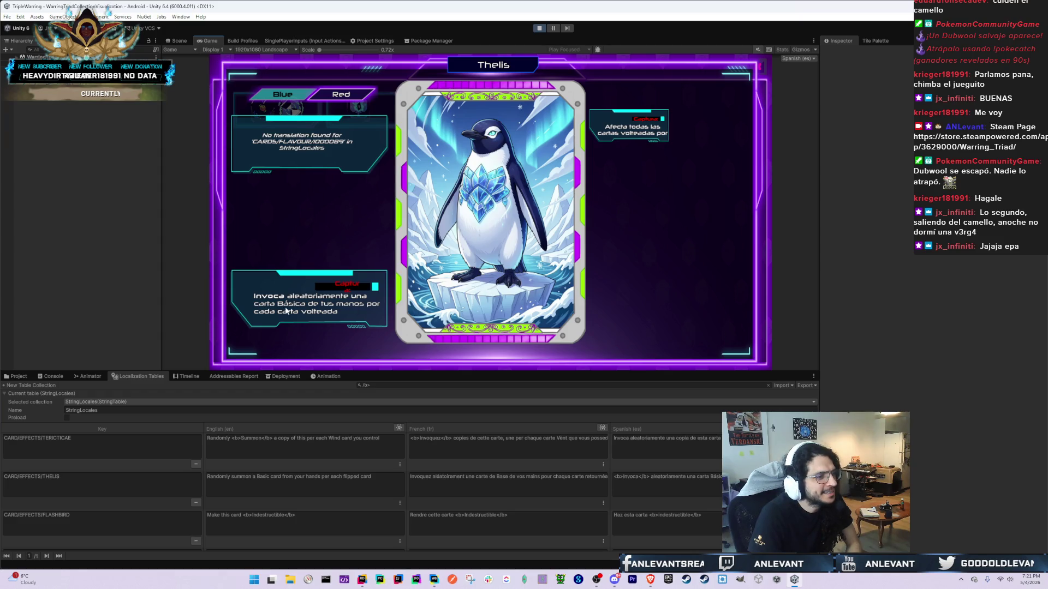
click(312, 229)
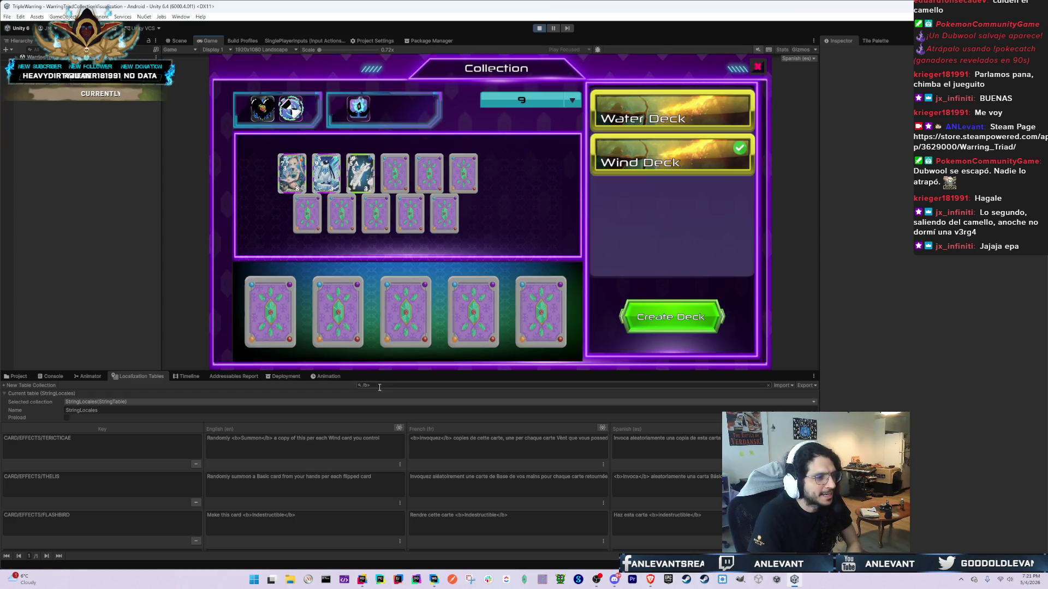
key(ctrl+s)
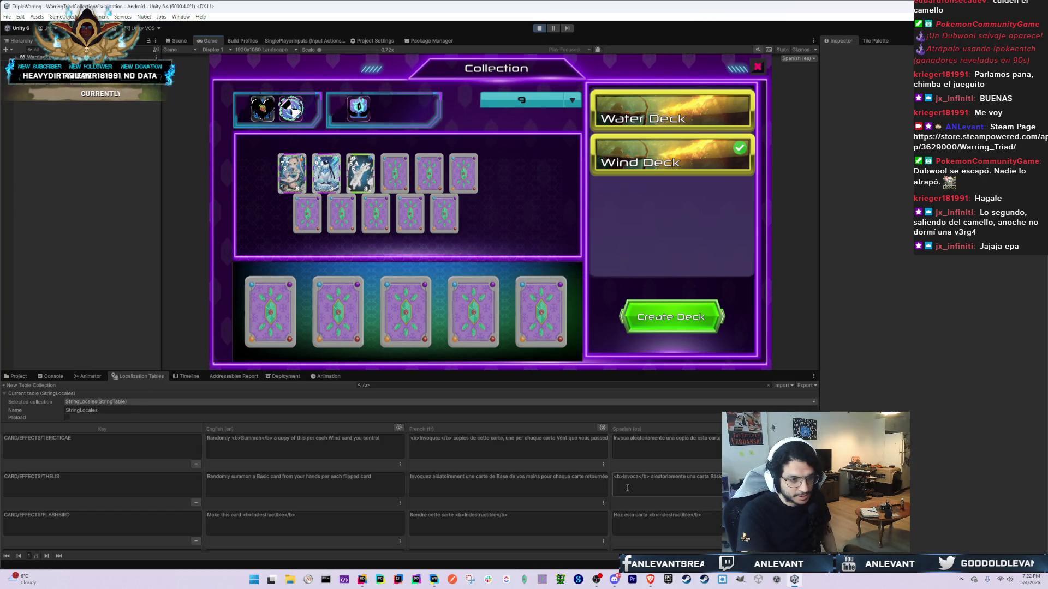
click(474, 488)
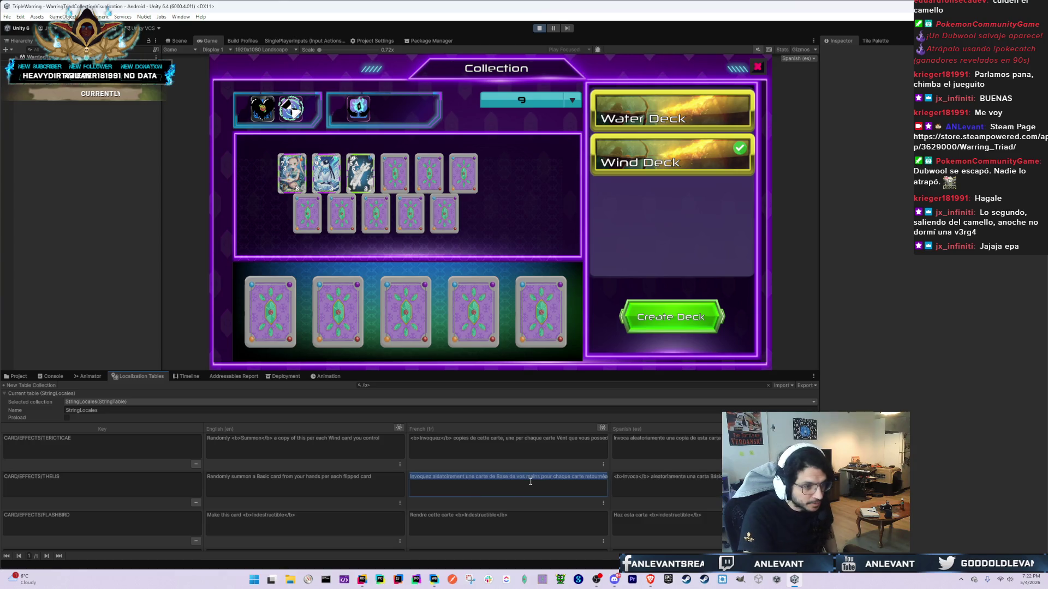
Insert <b></b> at the start of THELIS's French text and wrap 'summon' in <b></b> in English.
key(Home)
text(<b>)
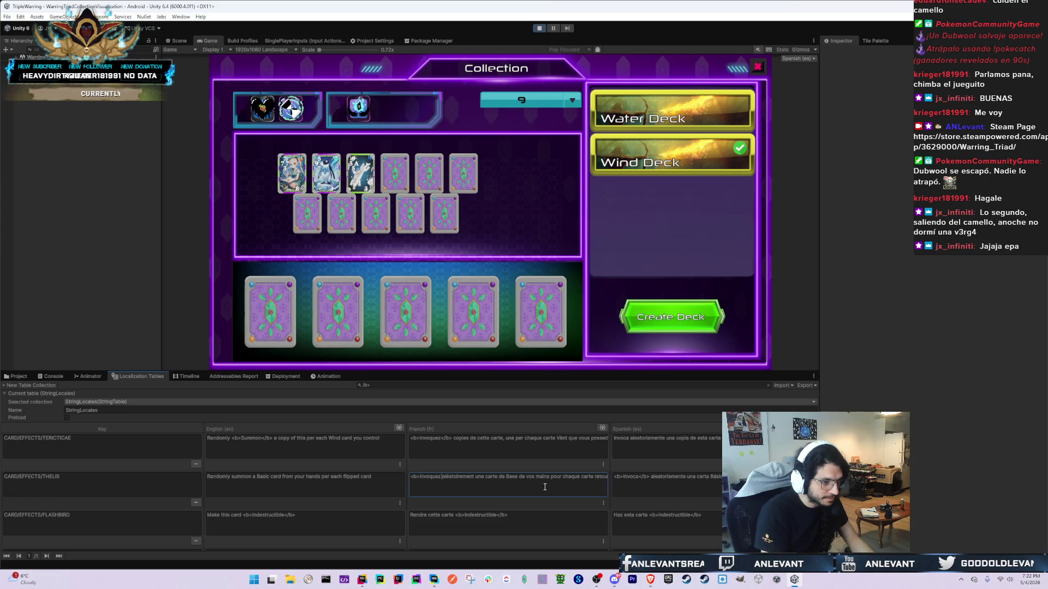
text(</b>)
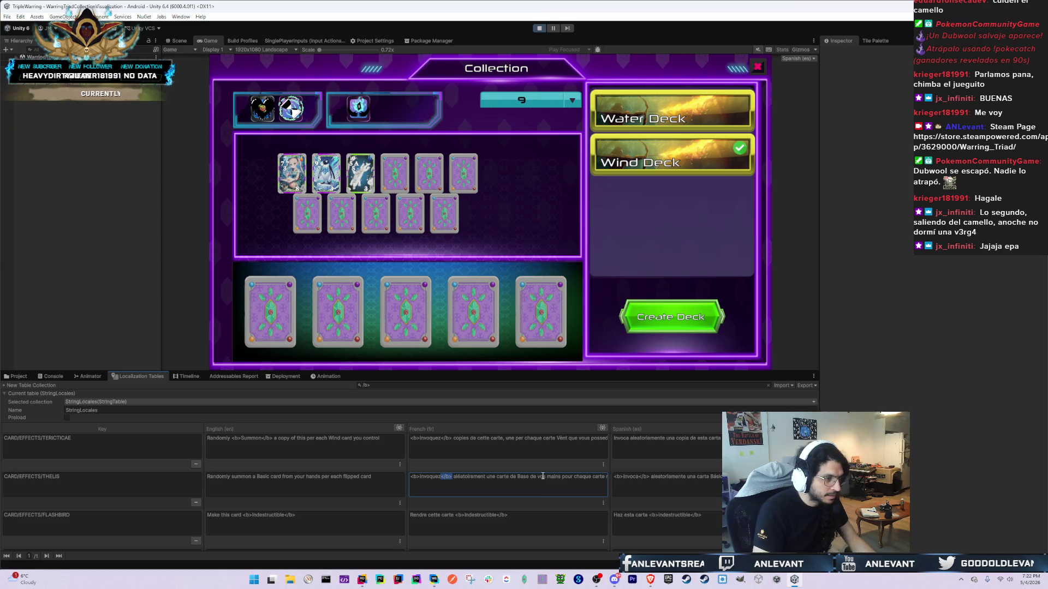
click(280, 487)
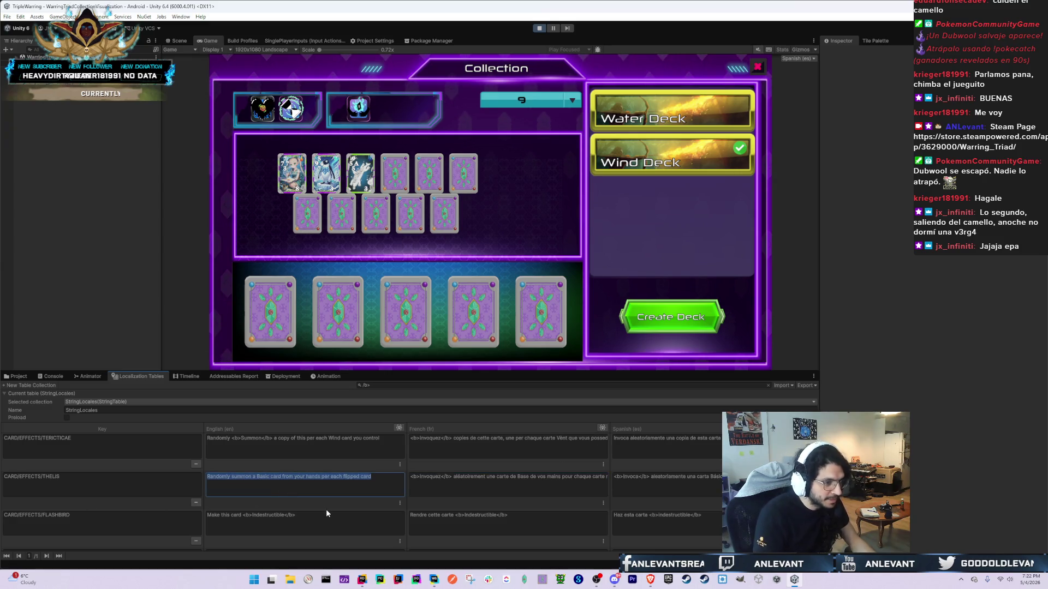
key(Left)
key(ctrl+Right)
text(</b>summon </b>)
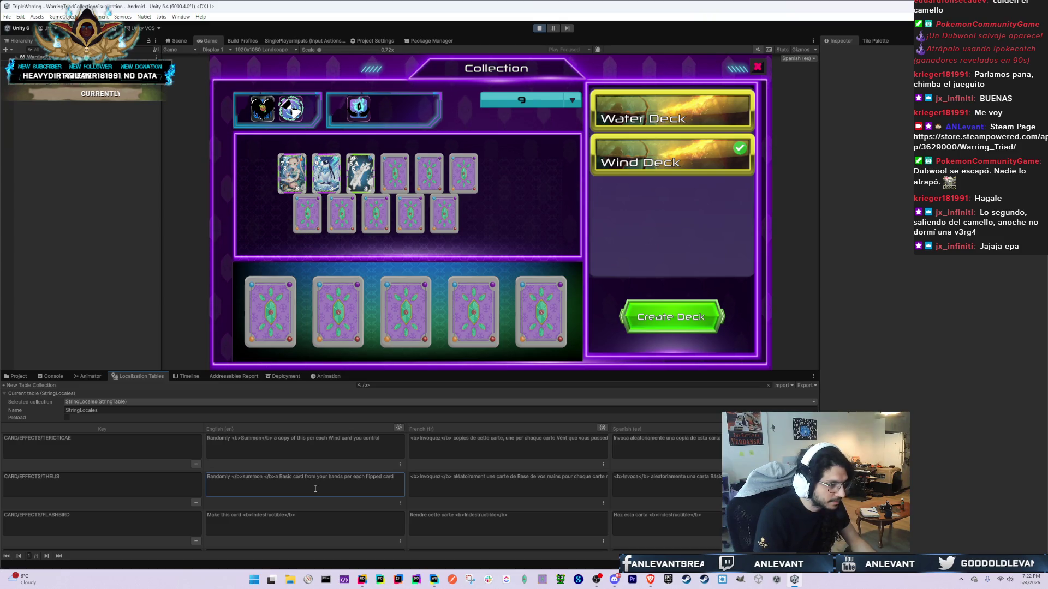
key(ctrl+z)
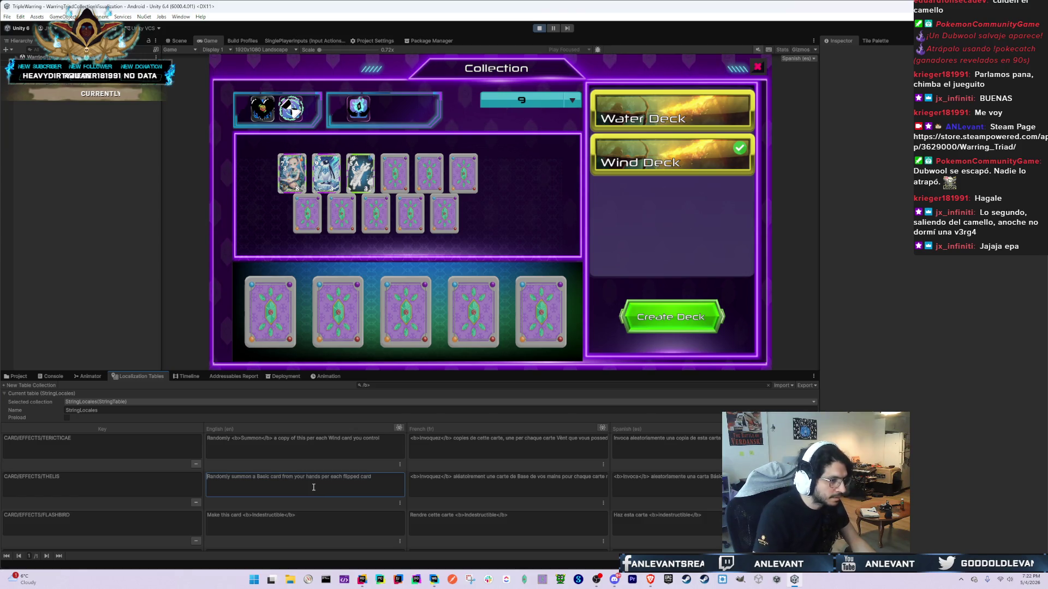
key(ctrl+y)
key(ctrl+y)
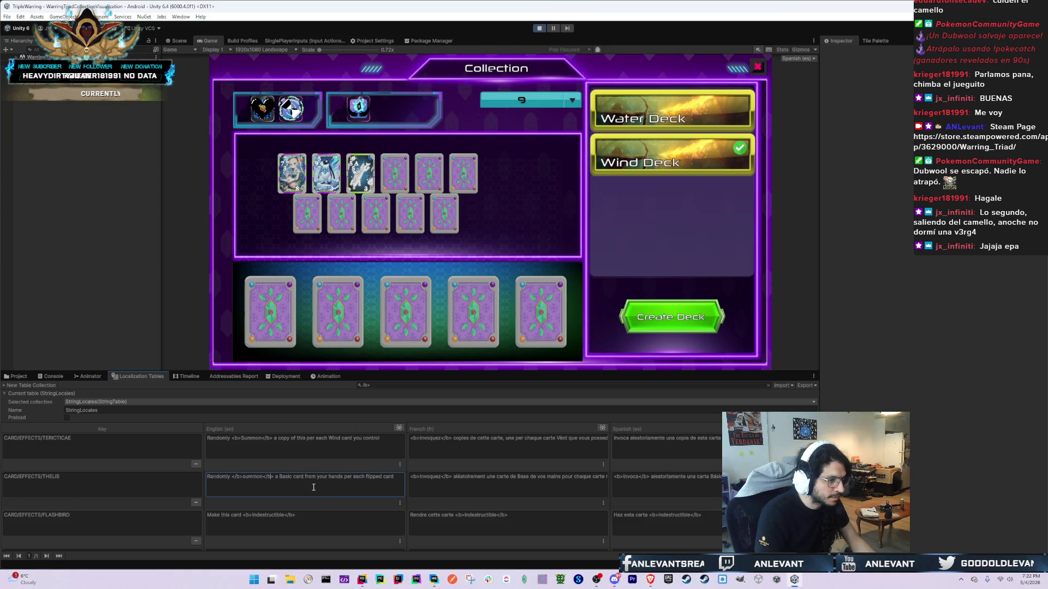
key(BackSpace)
click(180, 221)
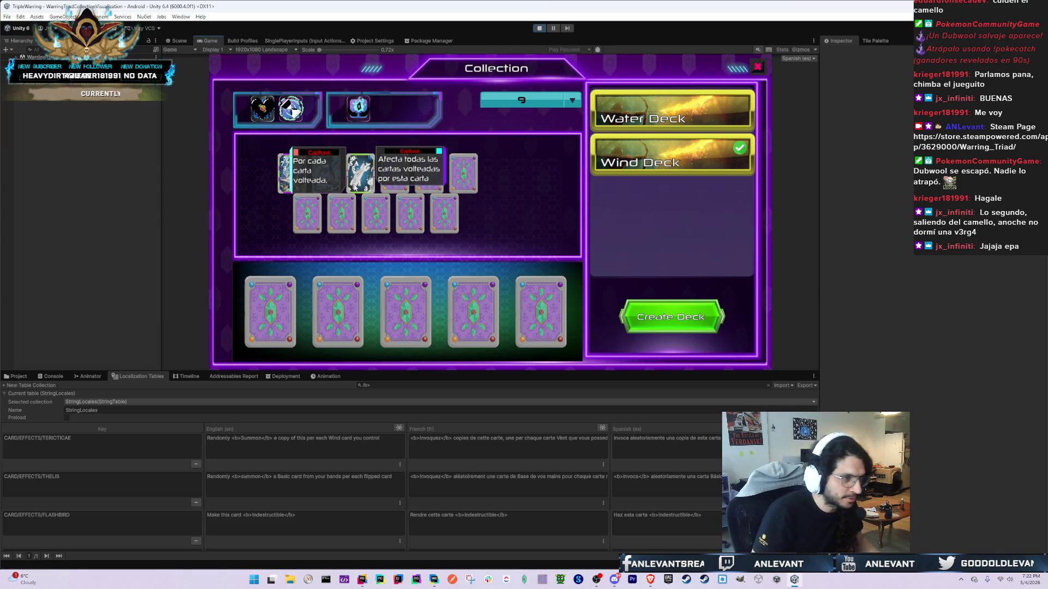
key(alt+Tab)
Stop the playtest, search the Project assets for 'Card', and select the CardSelector prefab.
key(Escape)
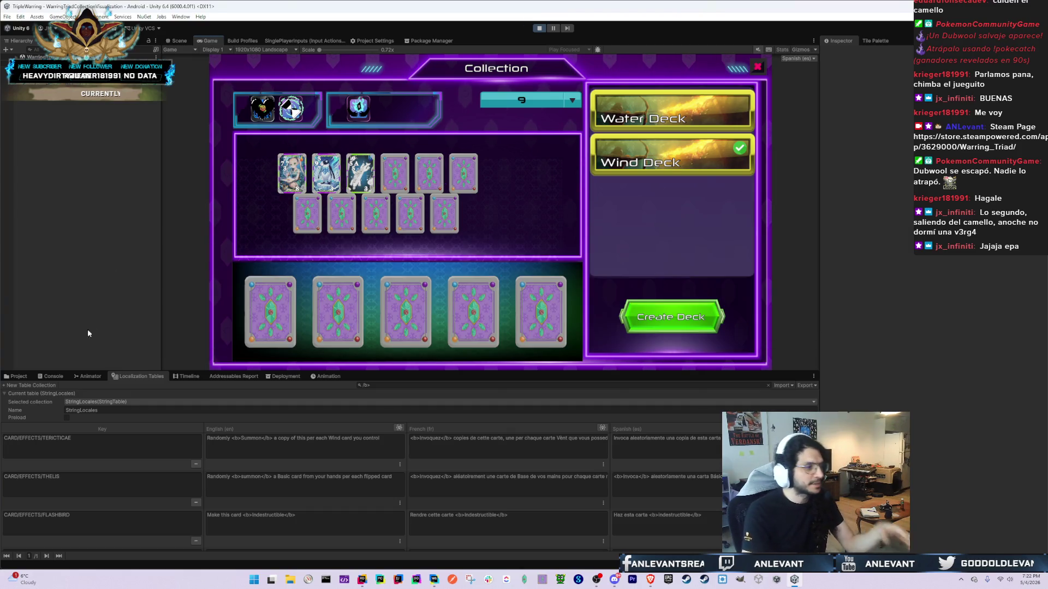
click(540, 31)
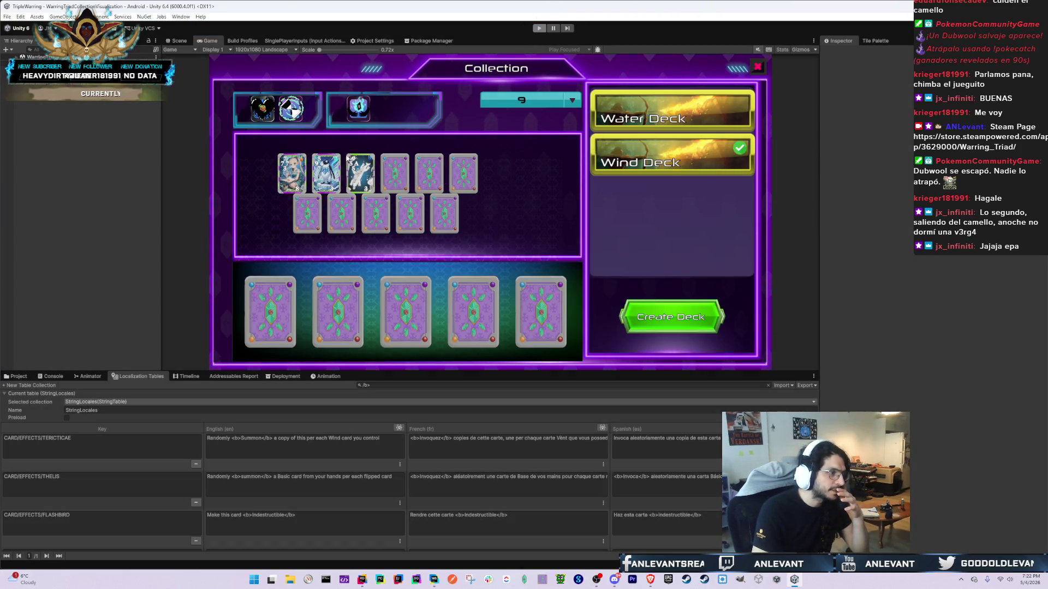
click(20, 376)
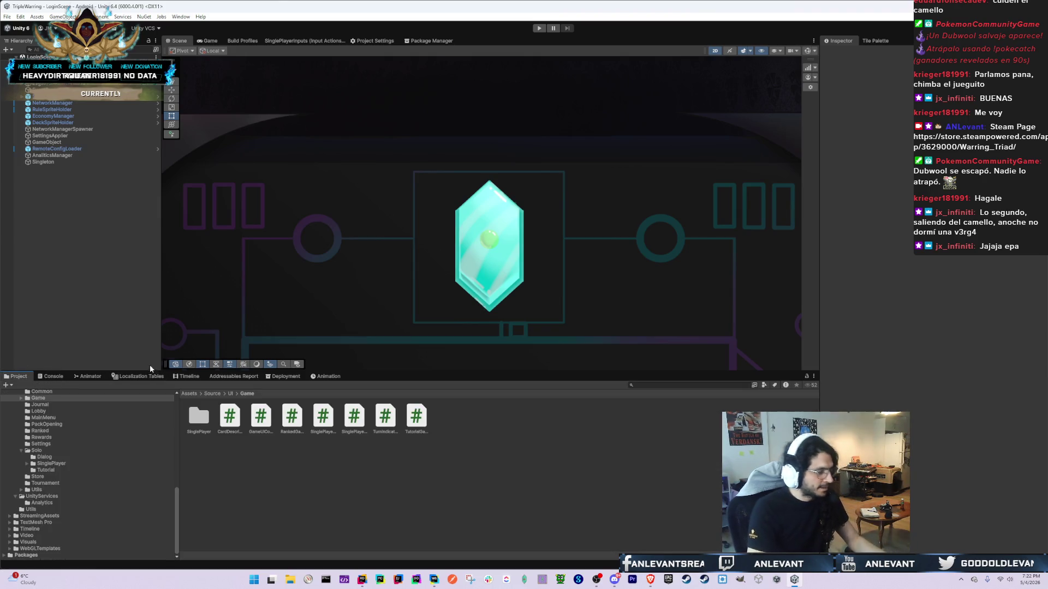
click(650, 386)
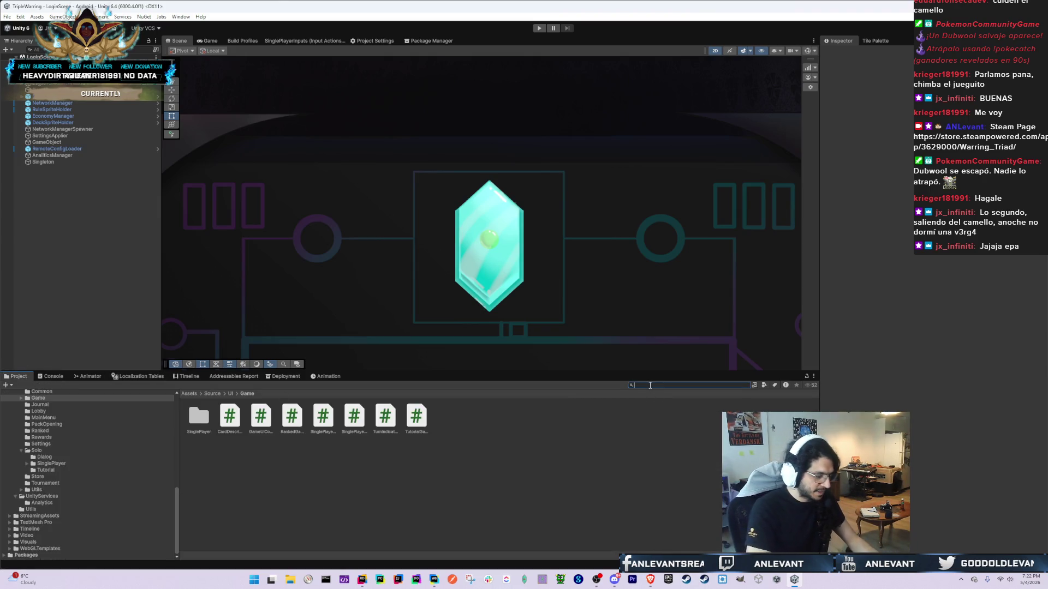
text(rd)
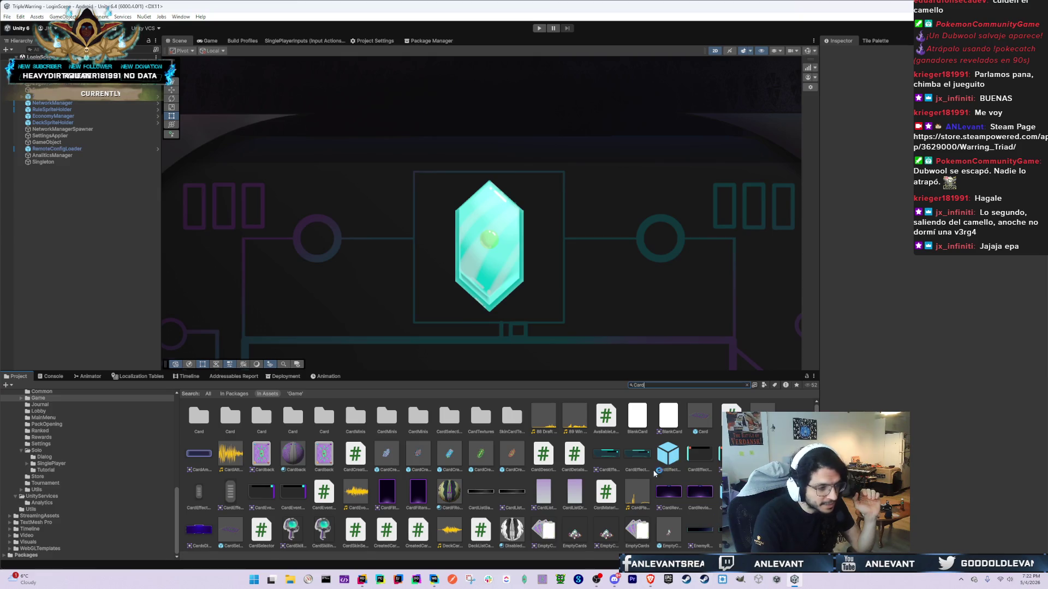
scroll(607, 480, down, 2)
scroll(712, 490, up, 2)
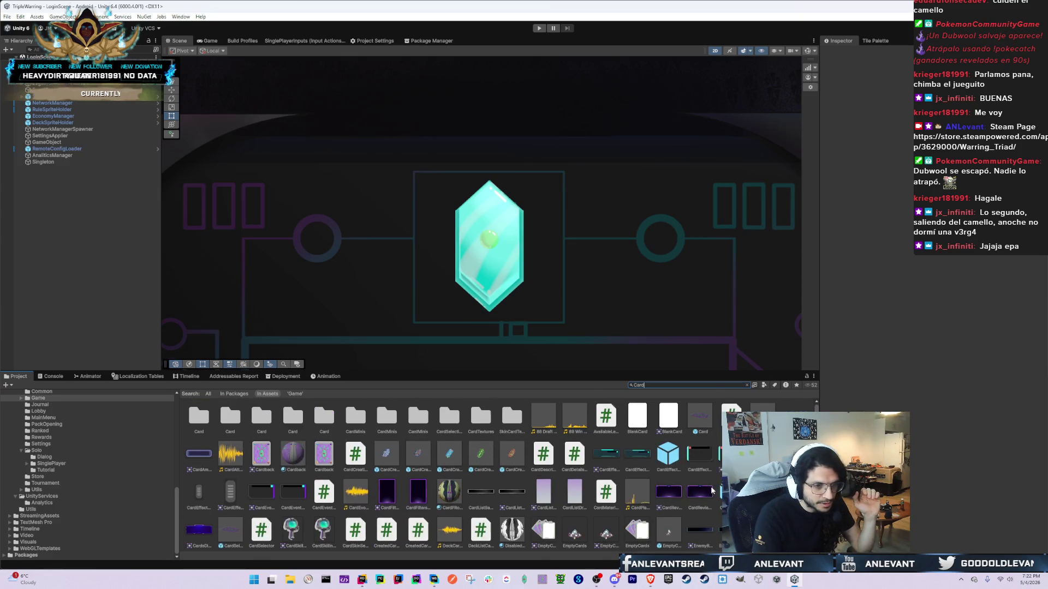
scroll(397, 495, down, 2)
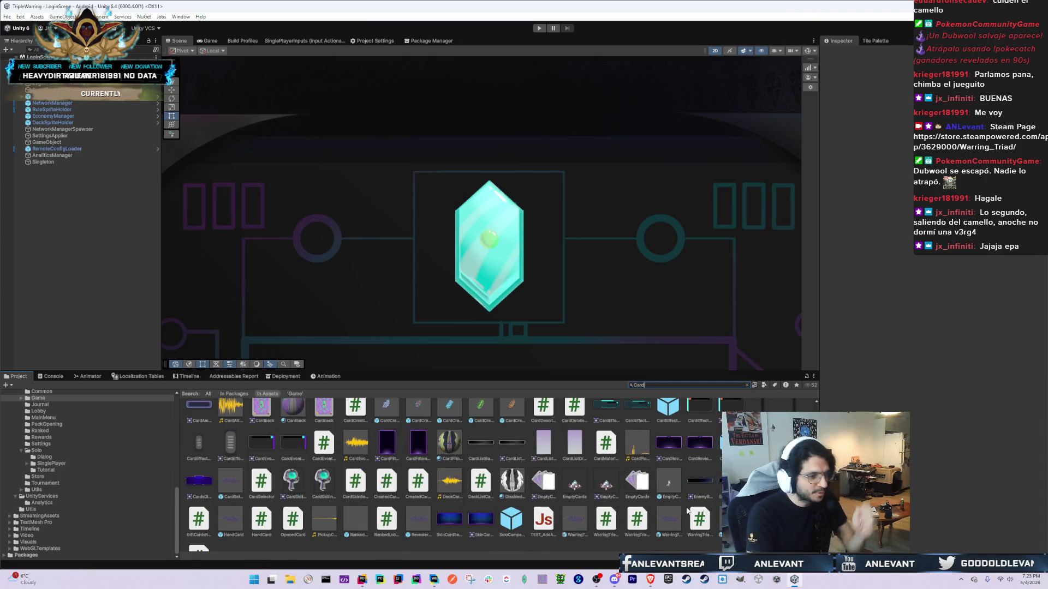
click(229, 488)
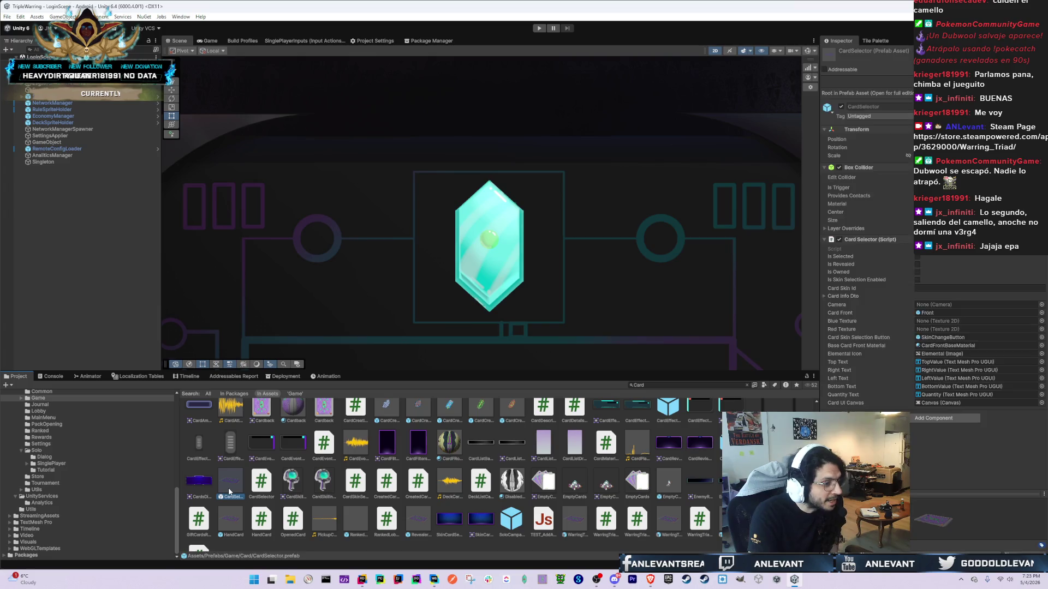
Open CardSelector in Prefab Mode and inspect its Canvas and RightValue TextMeshPro settings.
double_click(229, 491)
click(53, 87)
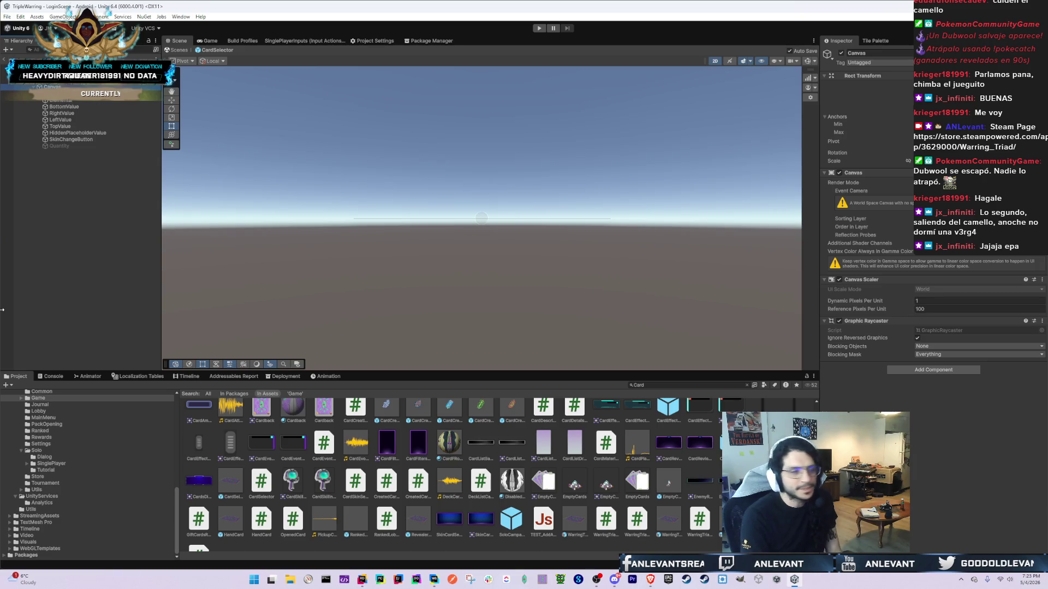
click(61, 113)
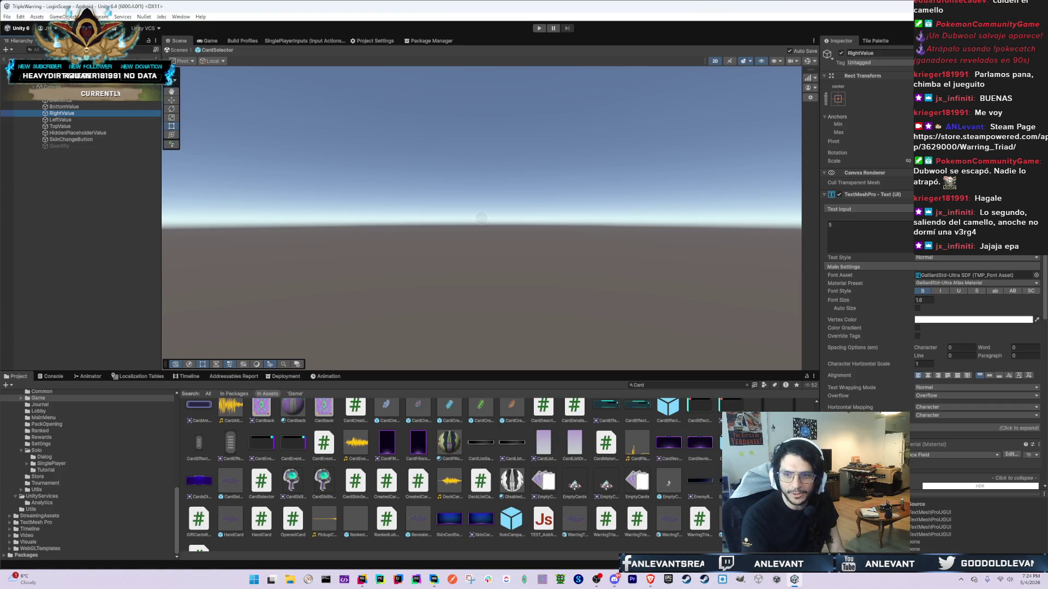
key(alt+Tab)
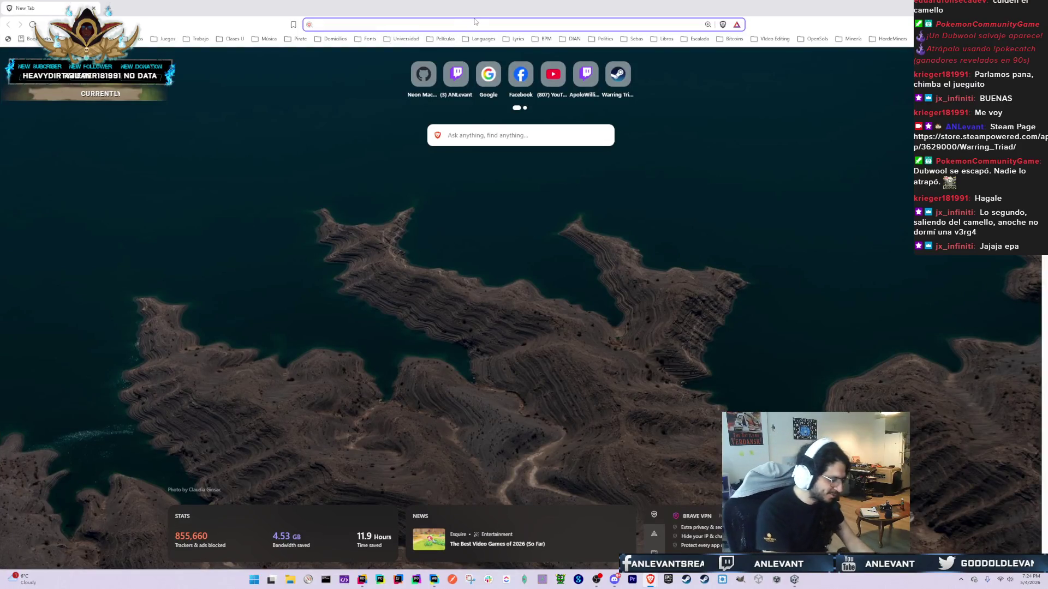
Load the Warring Triad Steam store page from the pasted URL and play its trailer full screen.
key(ctrl+v)
key(Return)
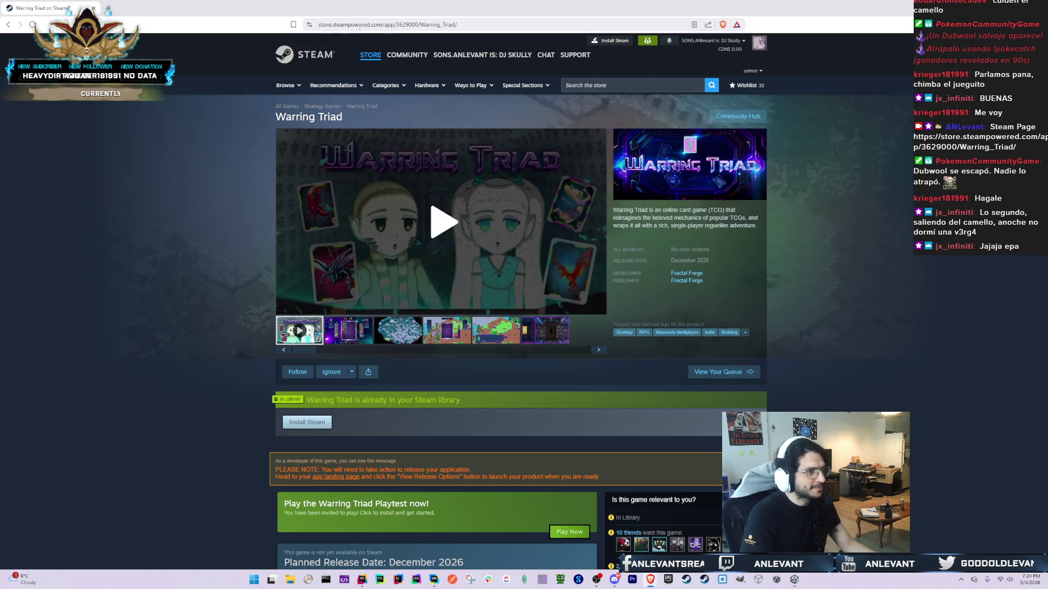
click(361, 25)
click(121, 153)
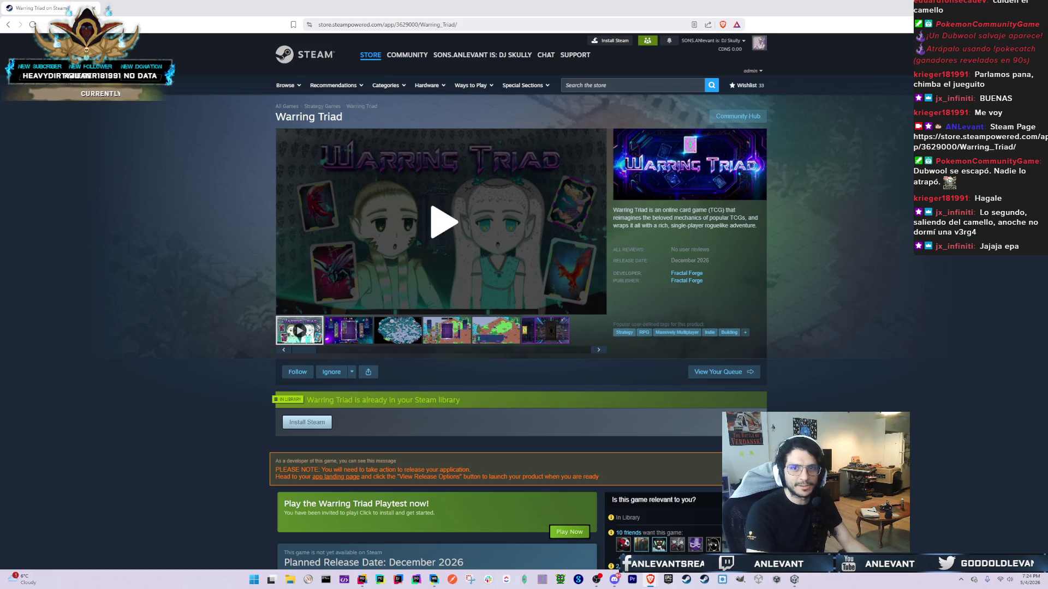
click(467, 227)
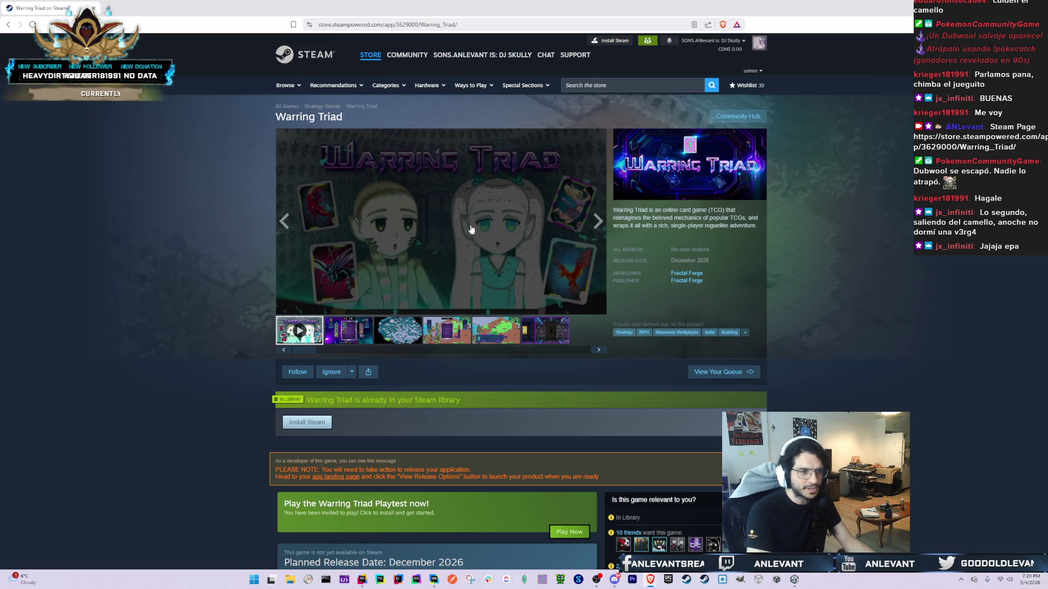
click(596, 308)
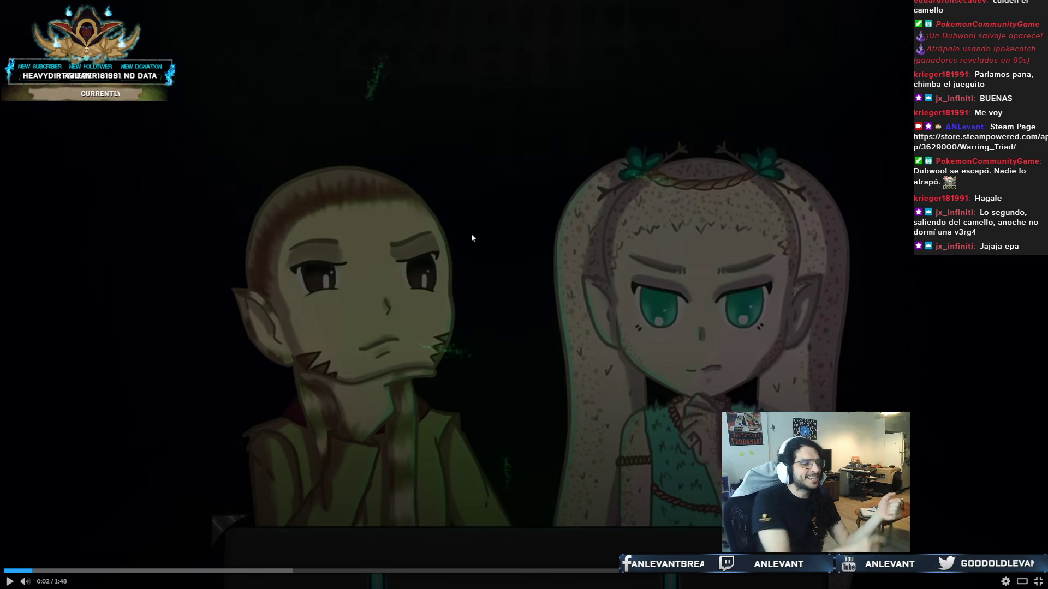
mouse_move(400, 507)
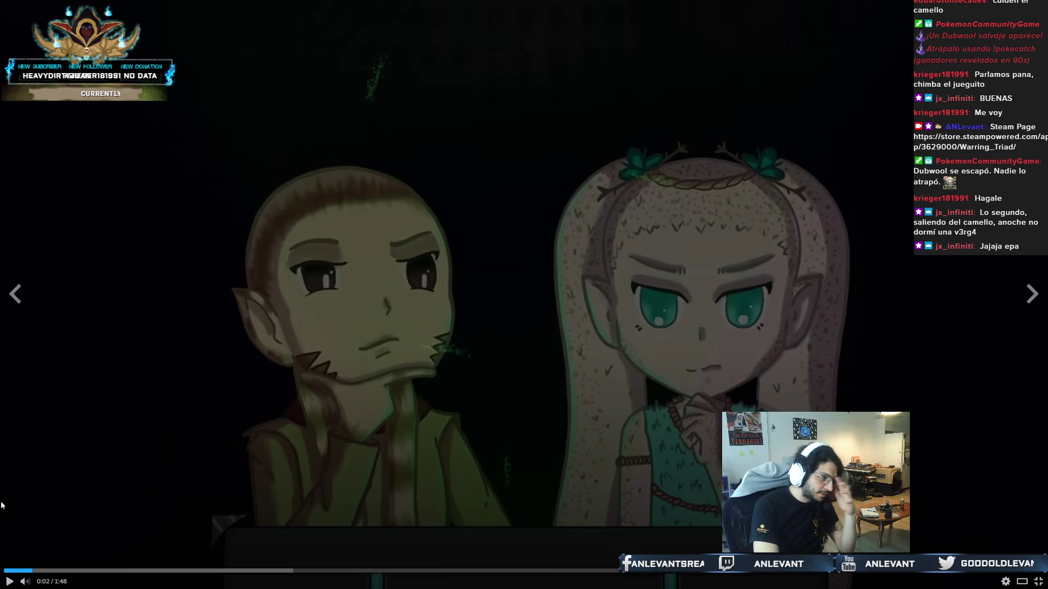
Restart the trailer from the beginning, watch it to the Fractal Forge logo, then exit full screen.
click(8, 571)
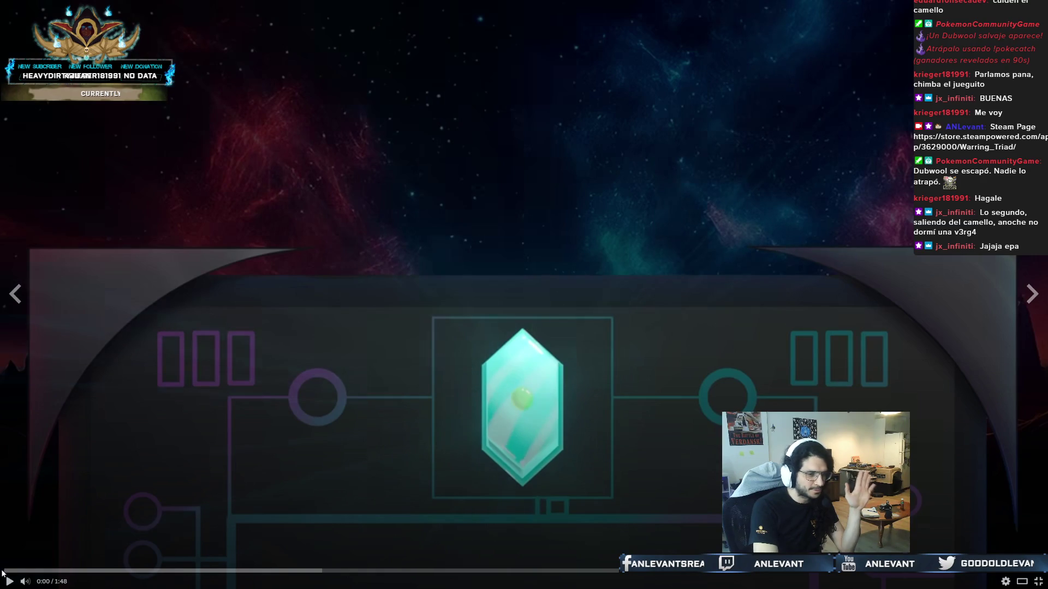
click(158, 470)
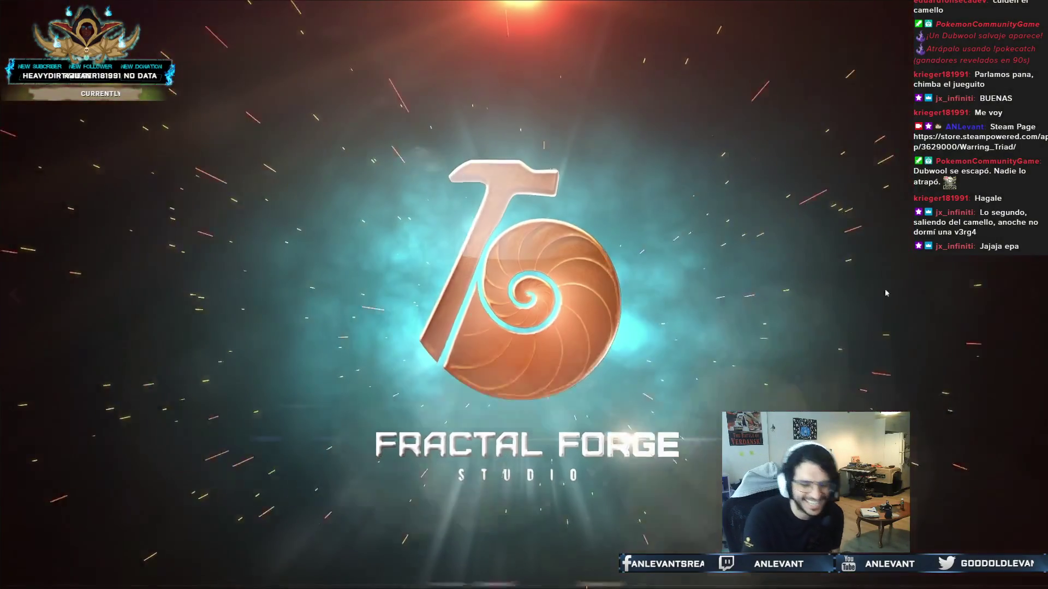
mouse_move(976, 575)
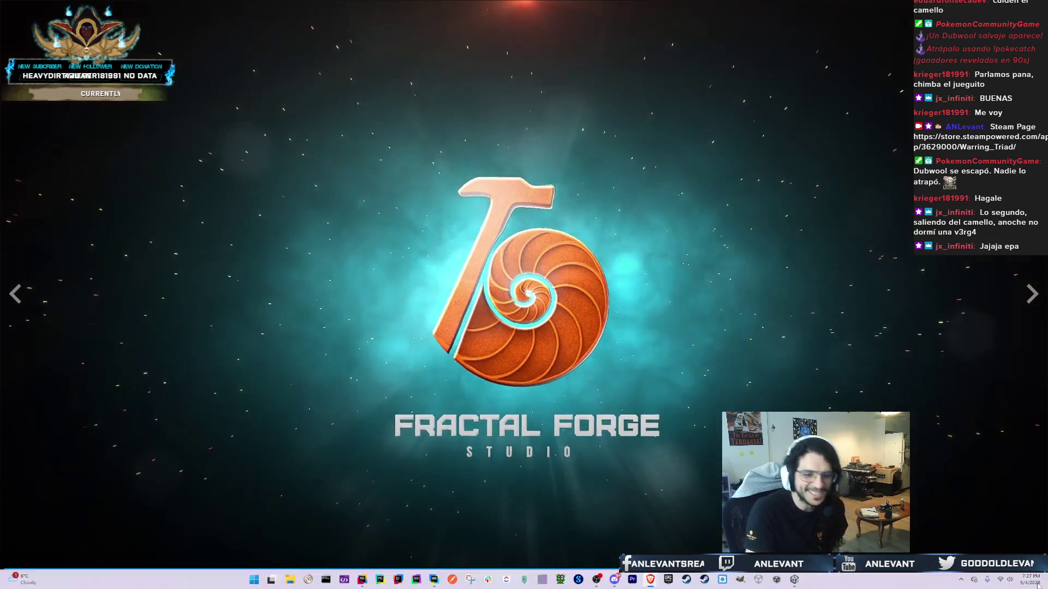
click(1039, 582)
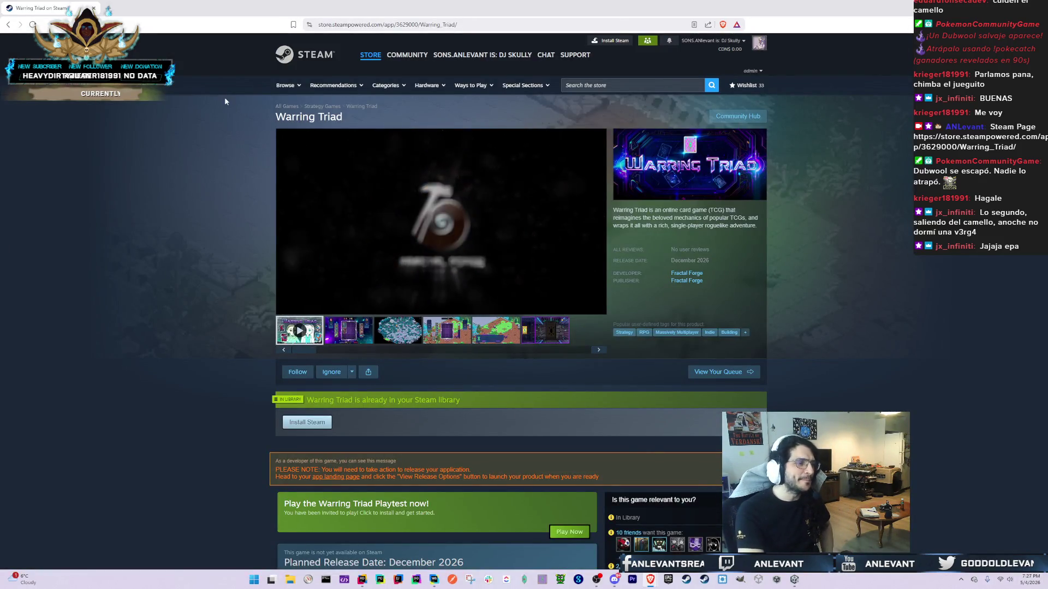
Open the Warring Triad wishlist actions report and select its 197 outstanding wishes figure.
click(371, 21)
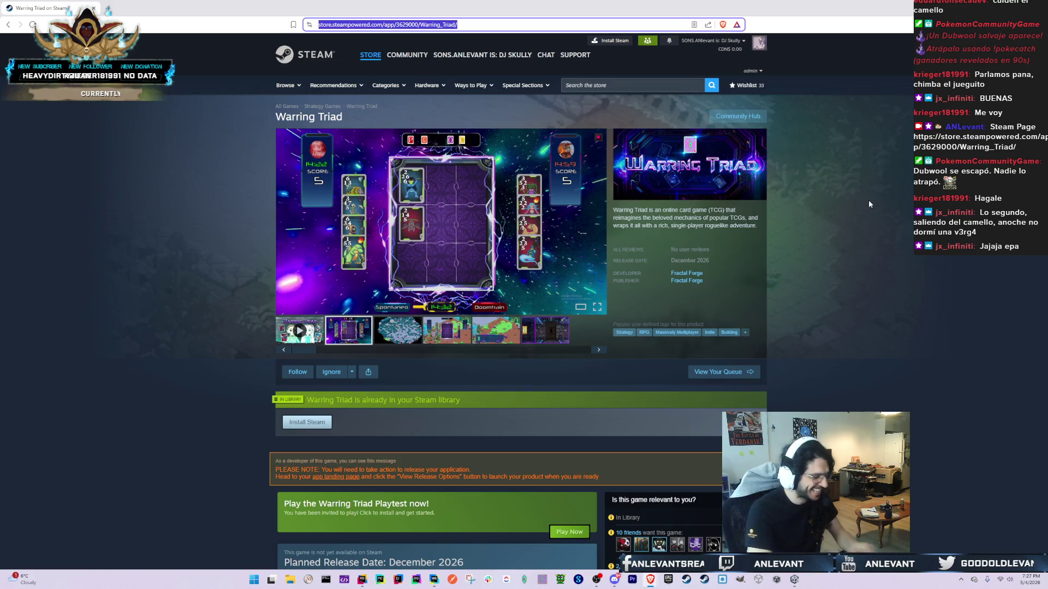
text(l)
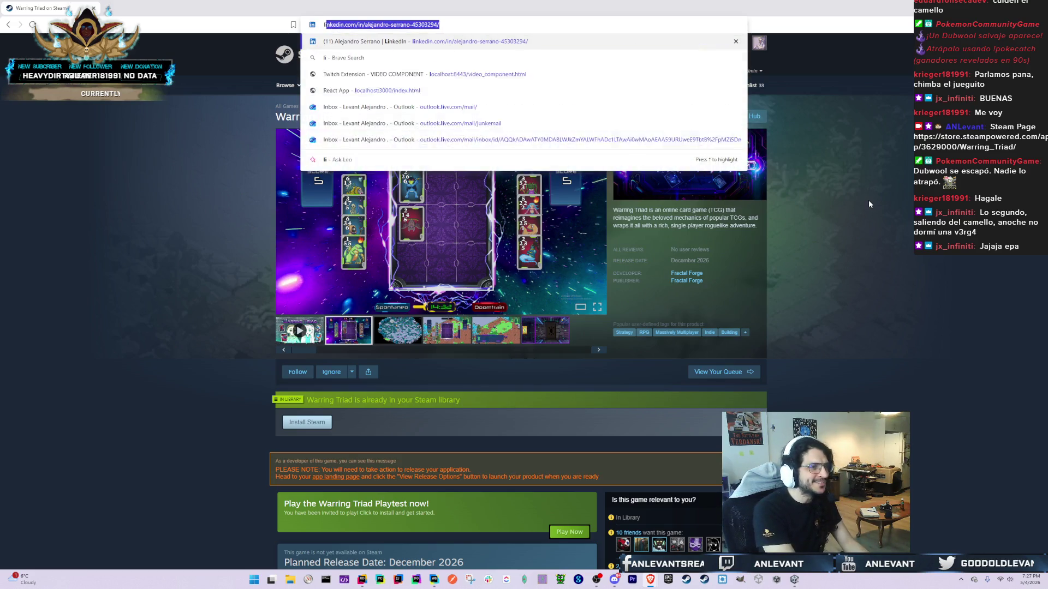
key(BackSpace)
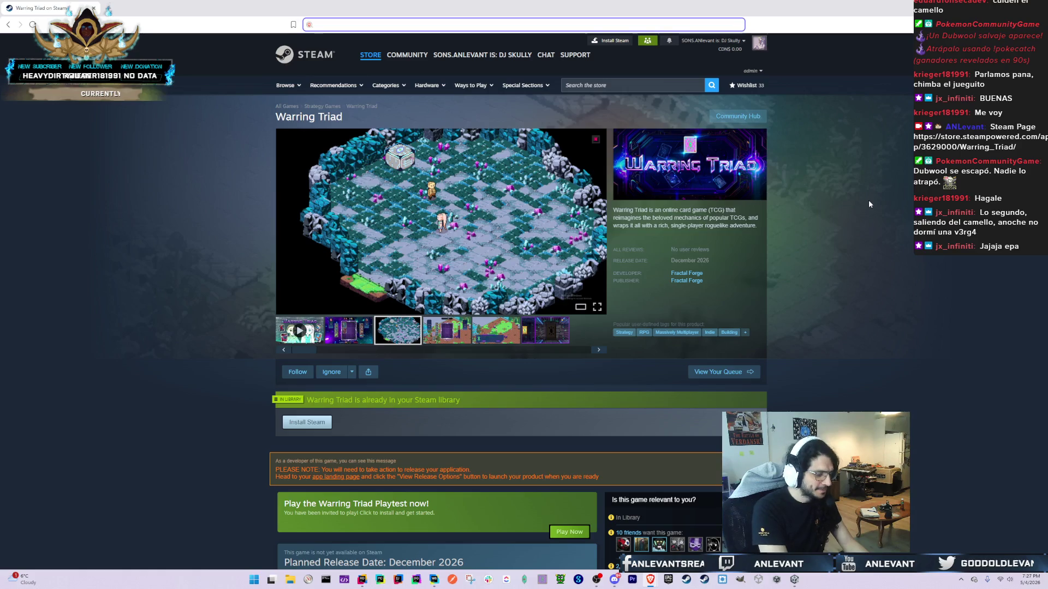
text(part)
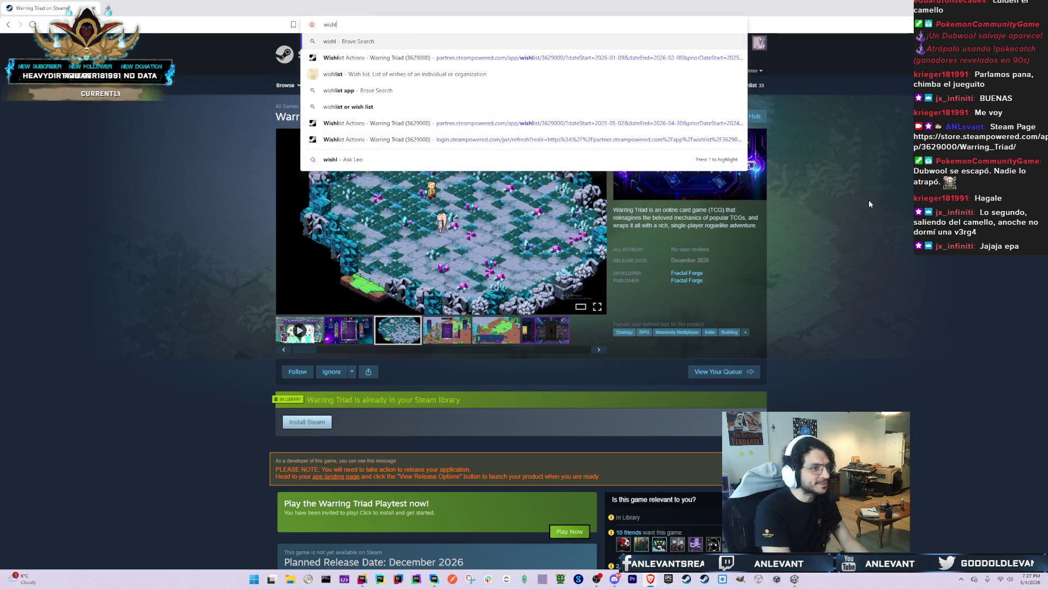
key(Return)
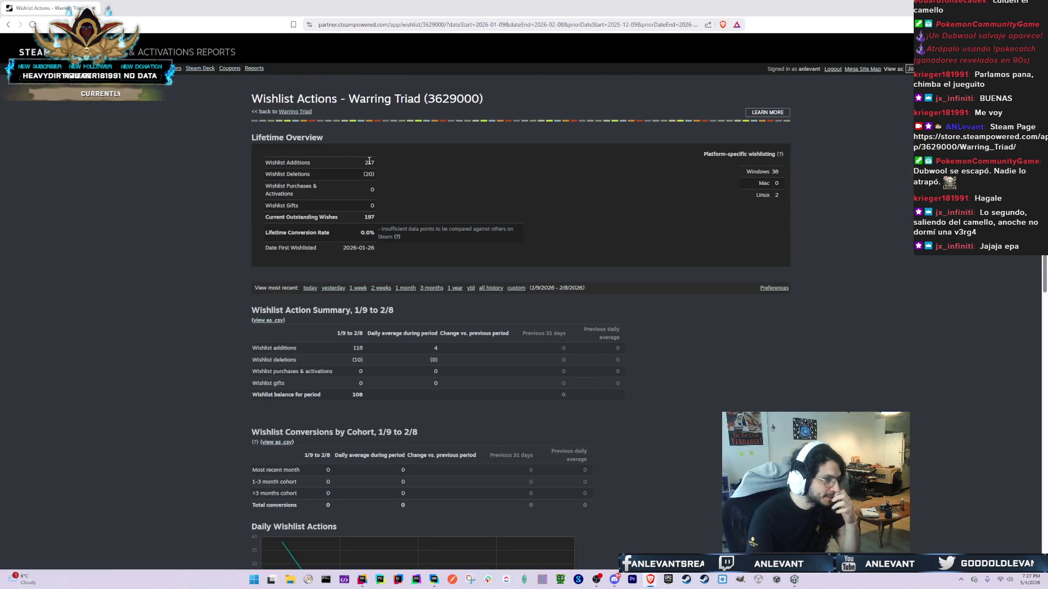
double_click(368, 217)
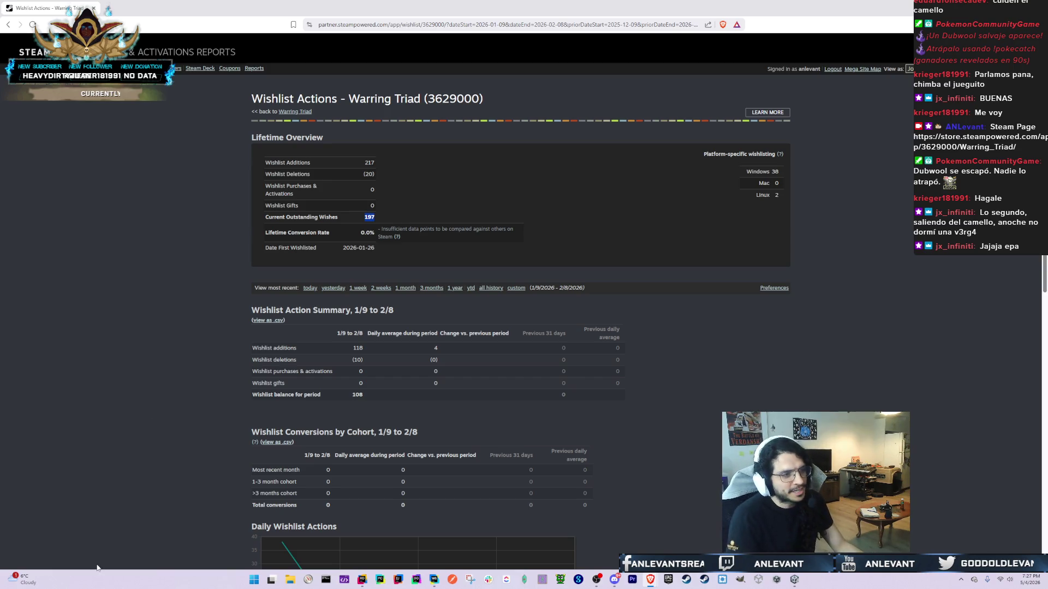
Stay on the report and open a new blank browser tab.
key(alt+Tab)
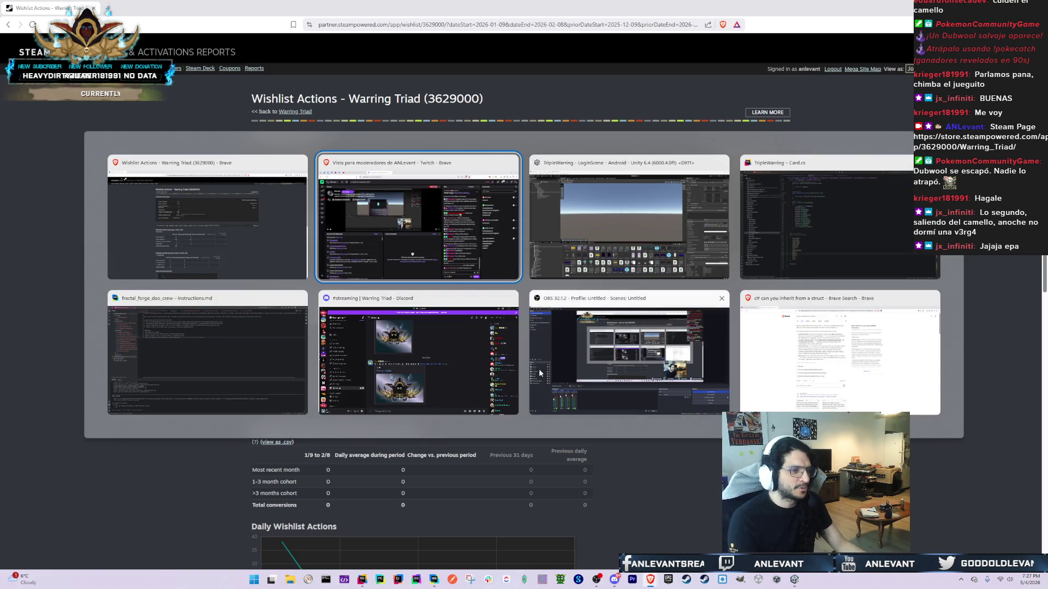
key(Escape)
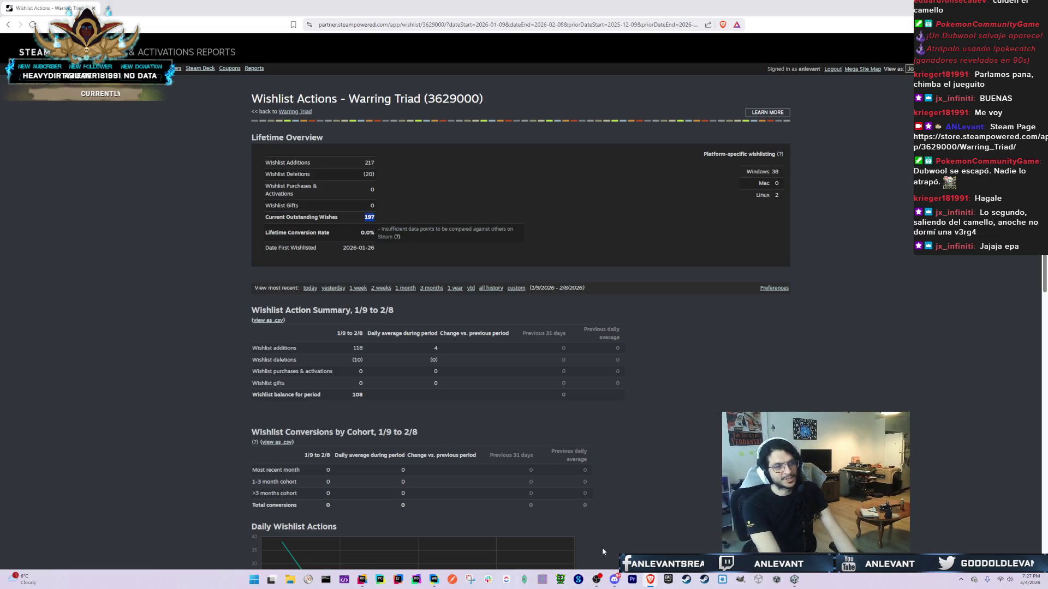
key(ctrl+t)
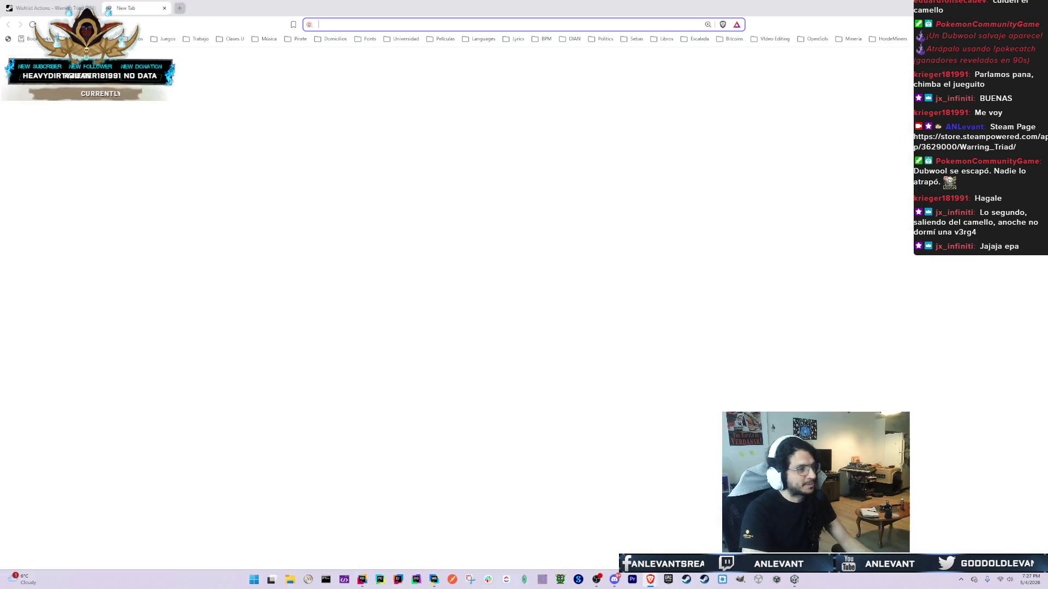
Go to the r/TripleWarring create post page and open the community page.
text(red)
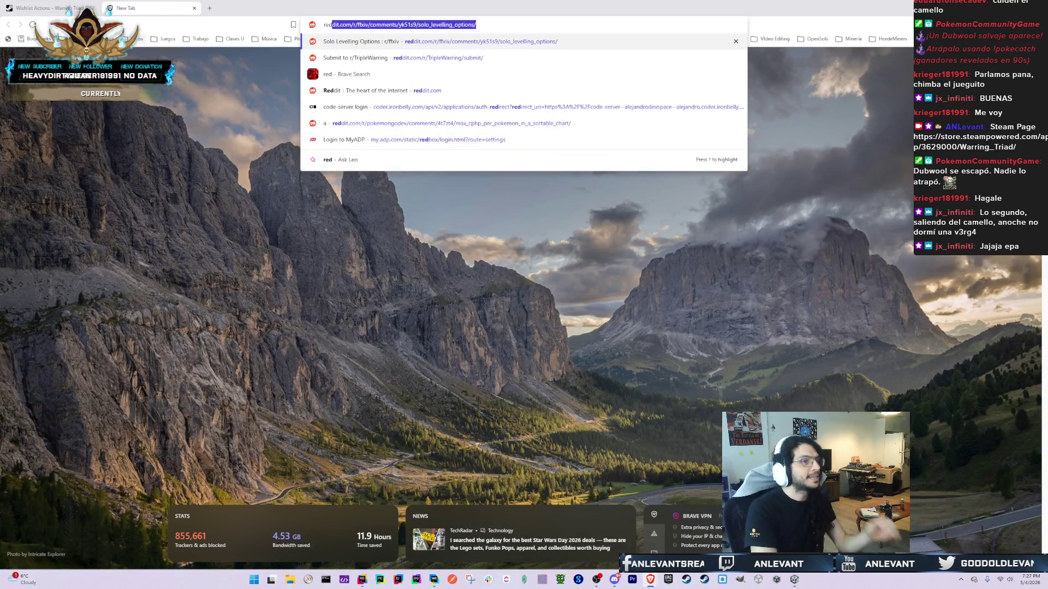
key(Down)
key(Return)
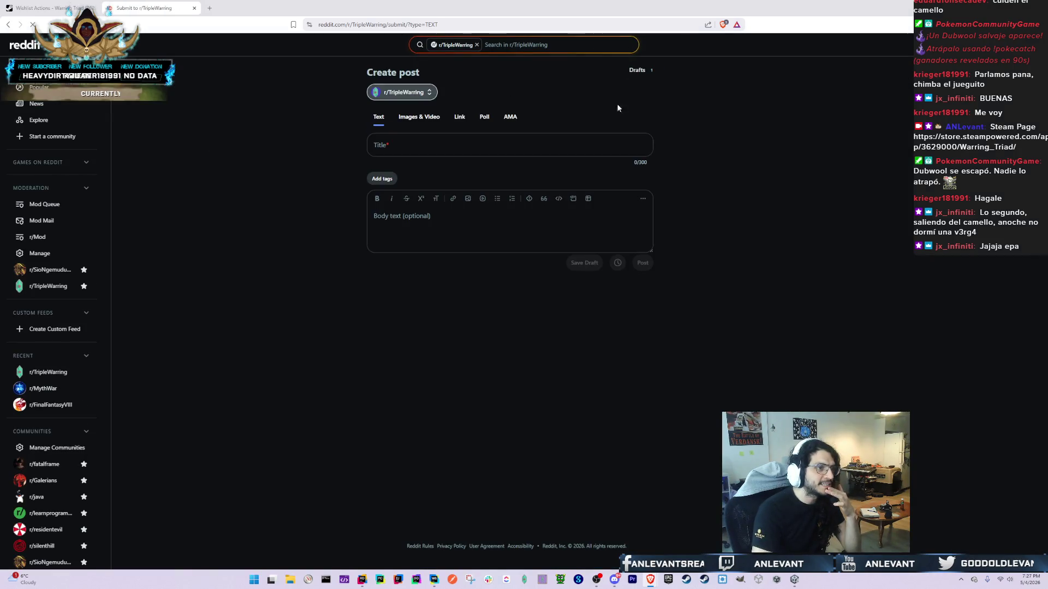
click(48, 372)
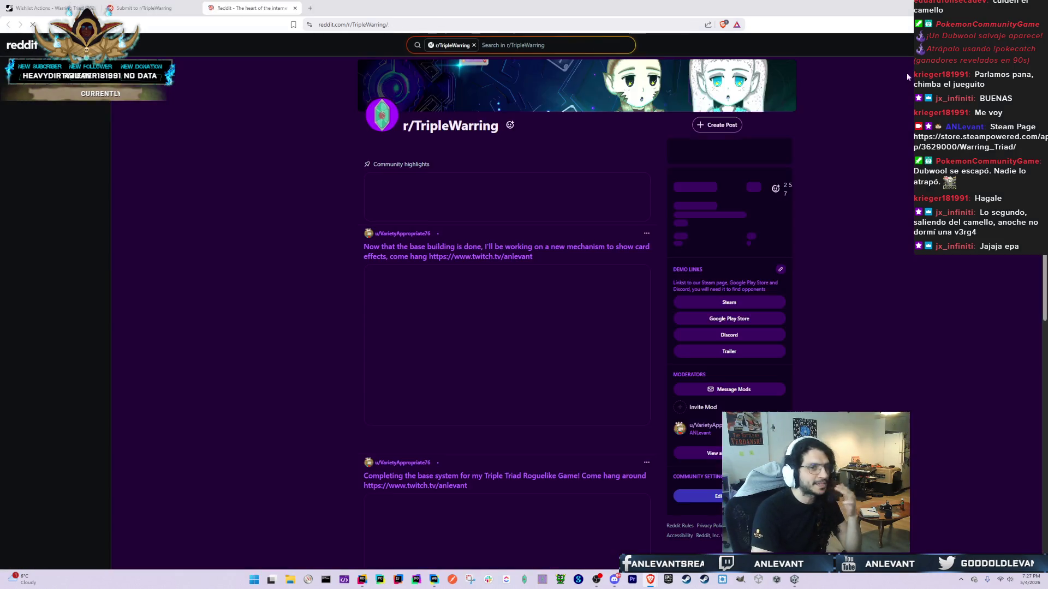
click(977, 45)
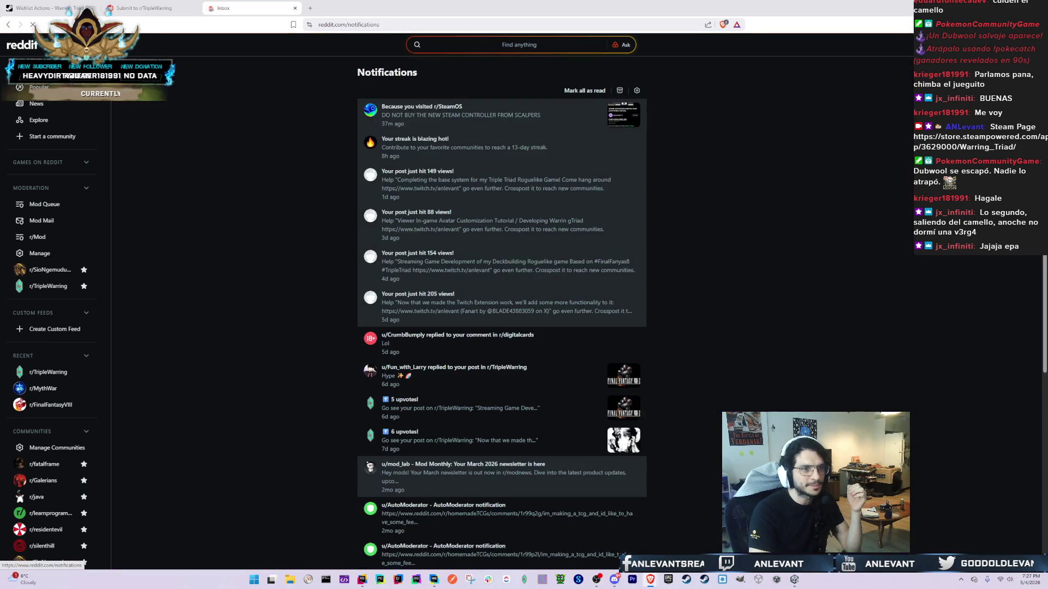
key(alt+Left)
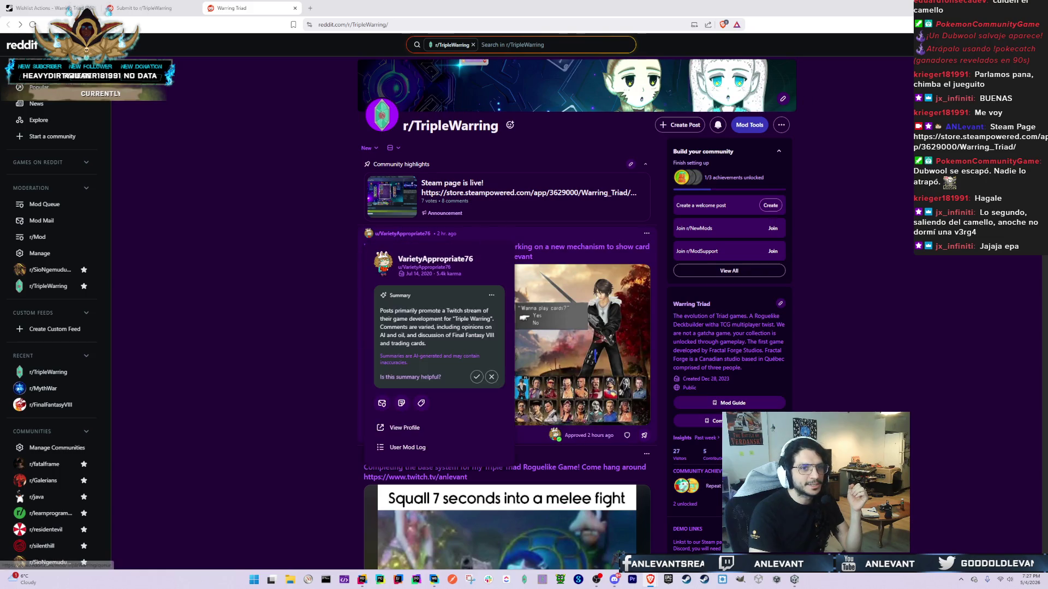
Review the post author's profile overview, then their posts and comments.
click(1031, 45)
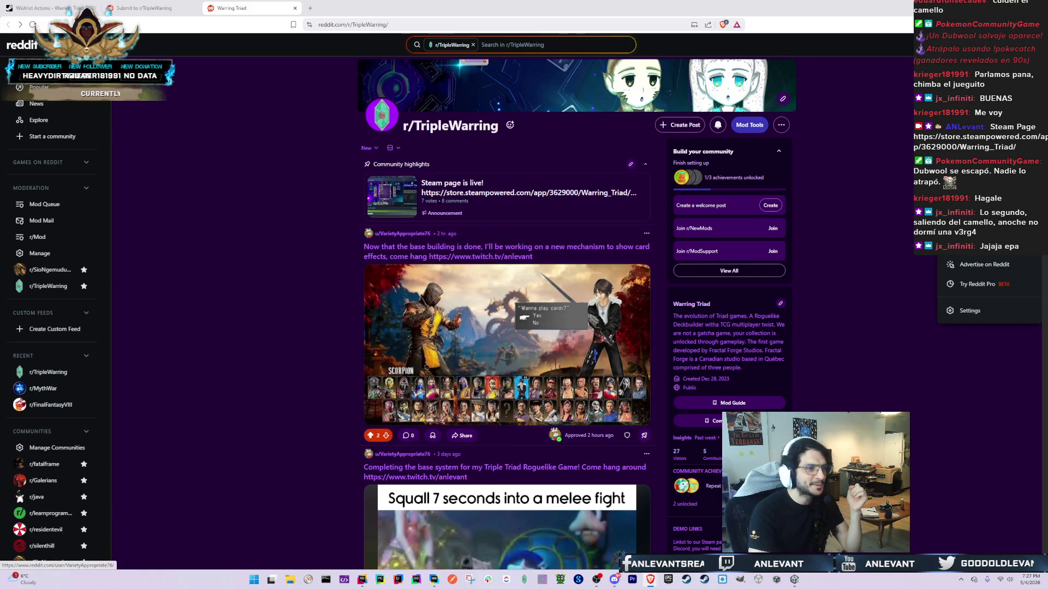
click(404, 234)
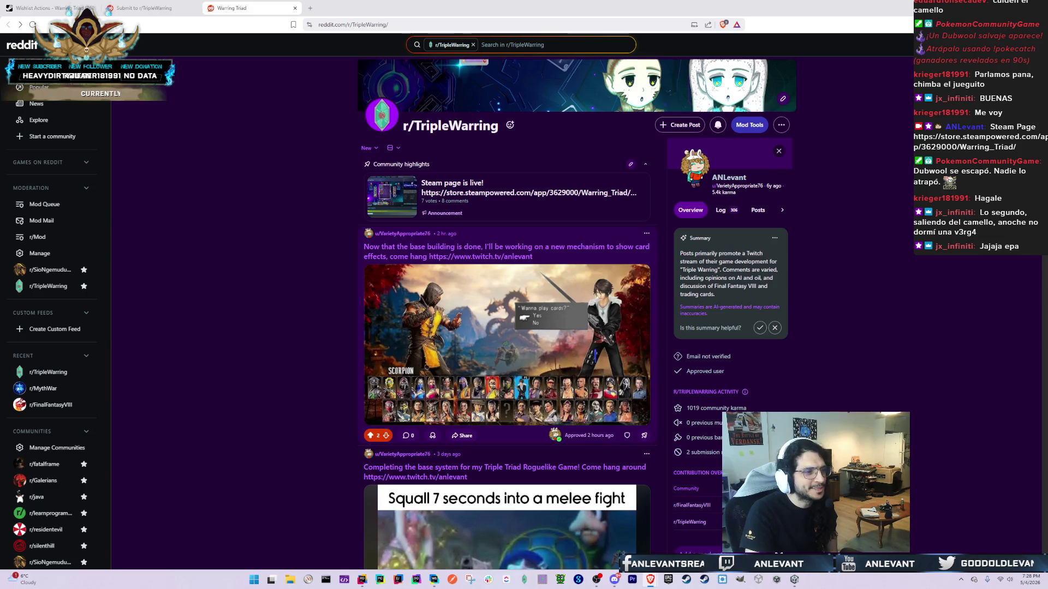
scroll(902, 218, down, 3)
scroll(902, 218, up, 3)
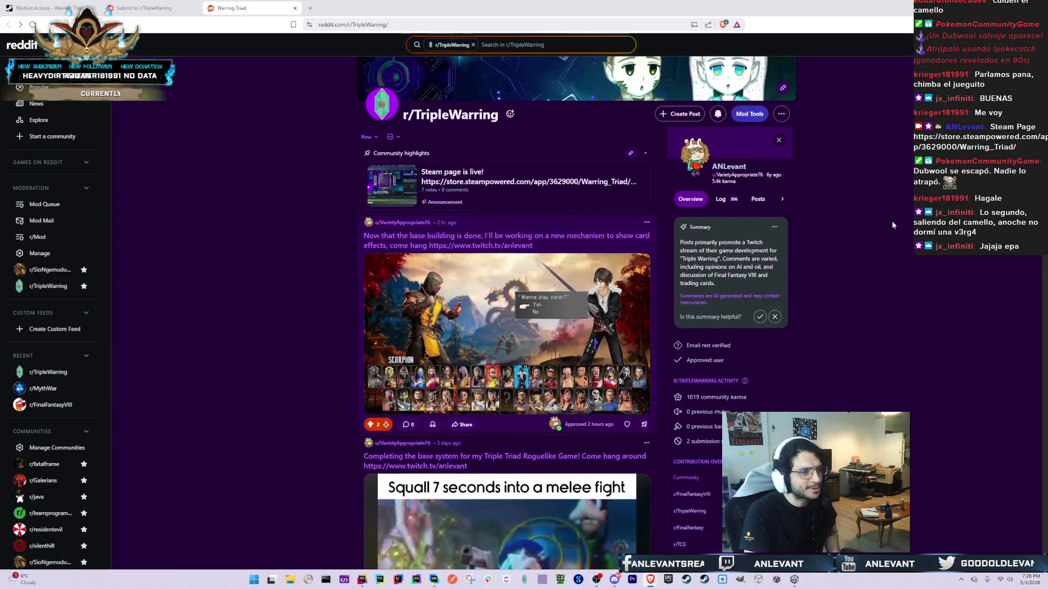
scroll(746, 332, down, 3)
scroll(824, 275, down, 3)
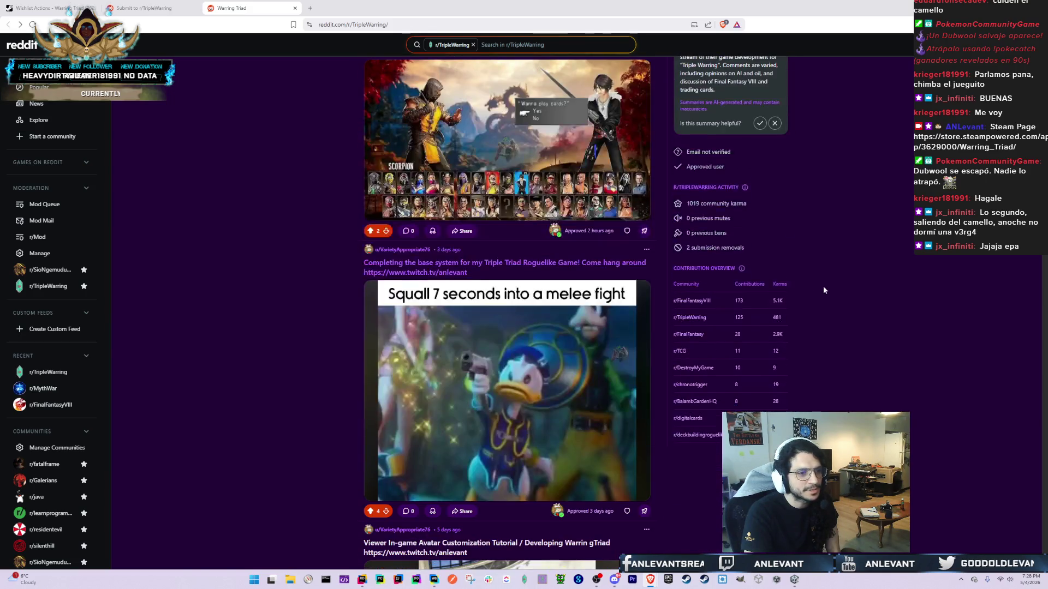
scroll(823, 295, up, 5)
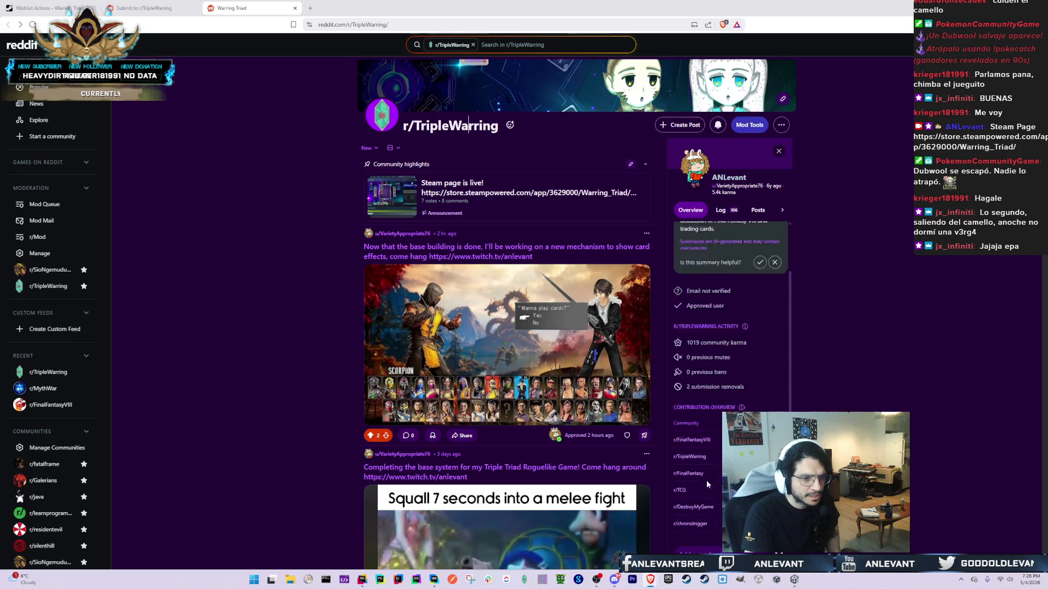
scroll(657, 394, down, 3)
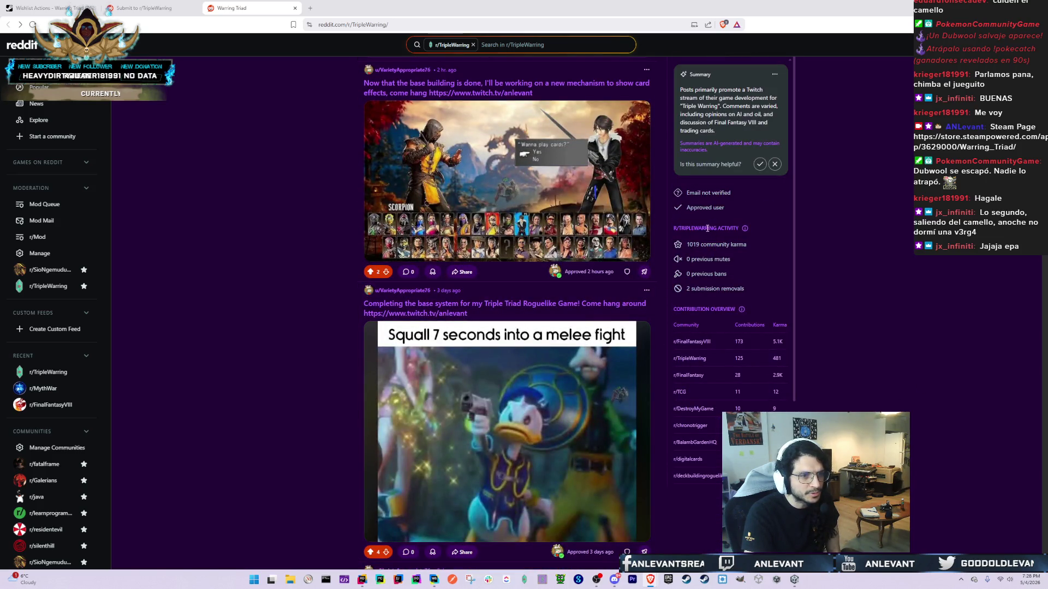
scroll(768, 236, up, 3)
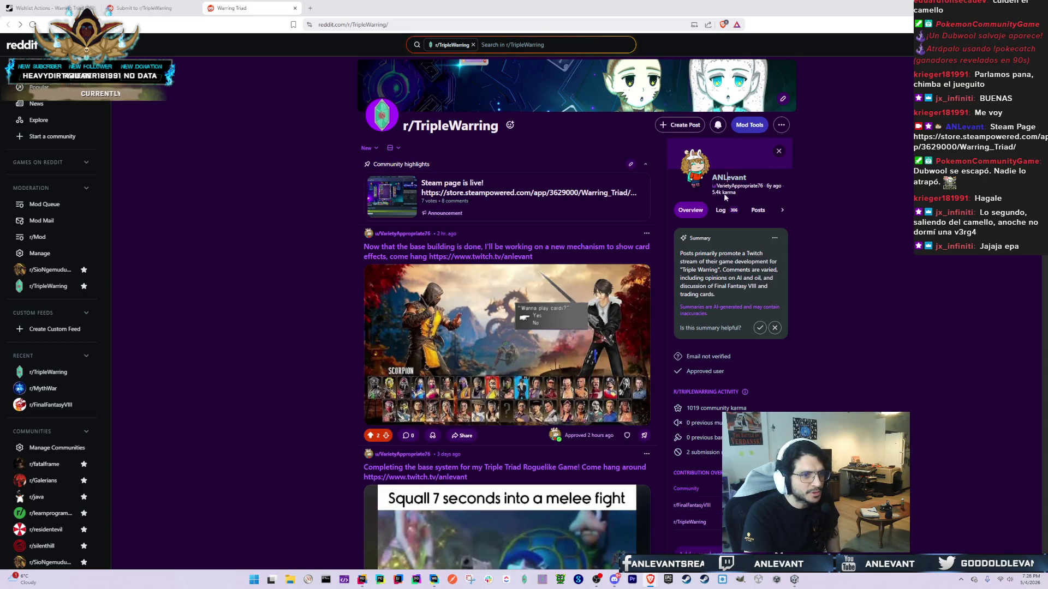
click(757, 210)
click(767, 210)
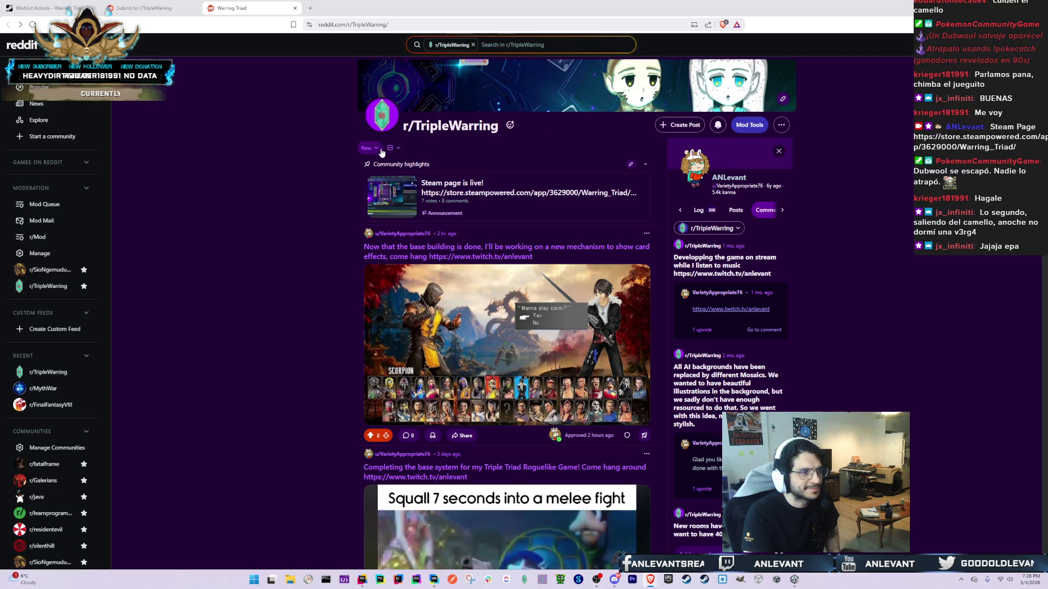
Close the r/TripleWarring subreddit and create post tabs and return to Unity.
click(295, 8)
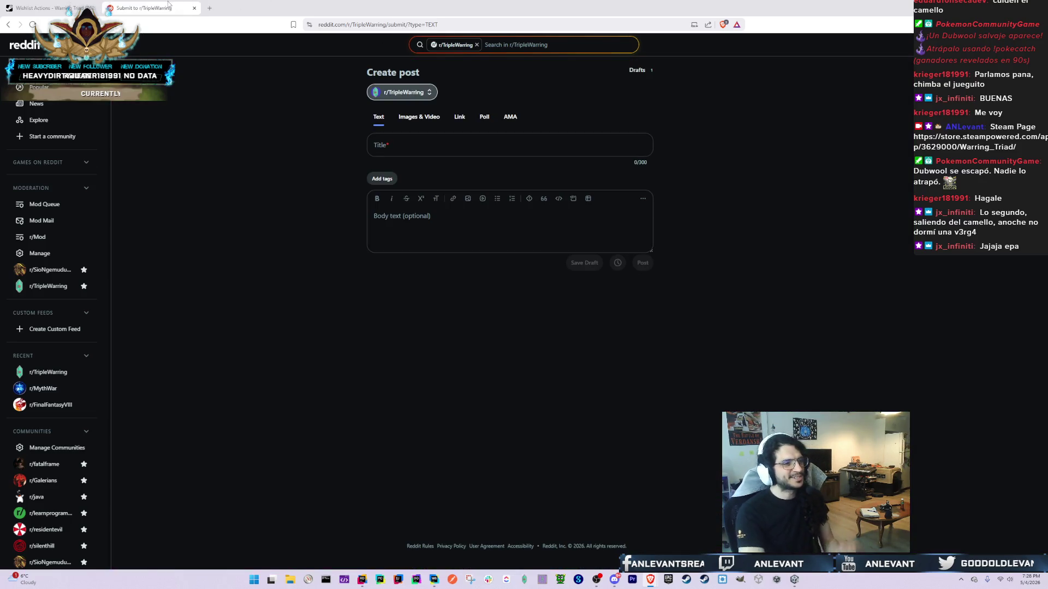
click(52, 8)
key(alt+Tab)
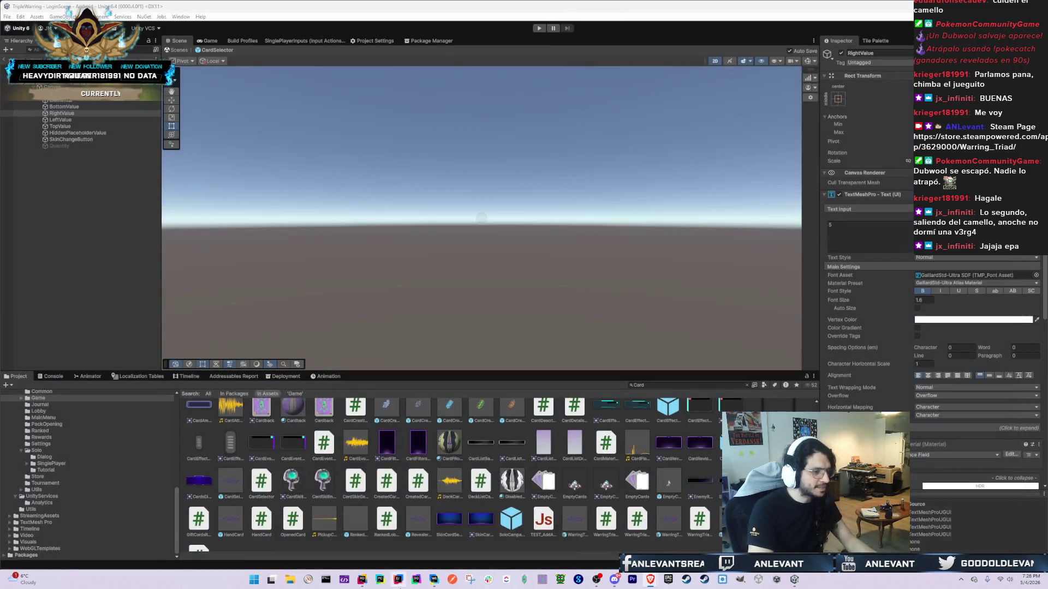
Switch to Discord and open the Warring Triad server's #dev-log channel.
click(615, 579)
scroll(14, 221, down, 10)
scroll(13, 221, up, 5)
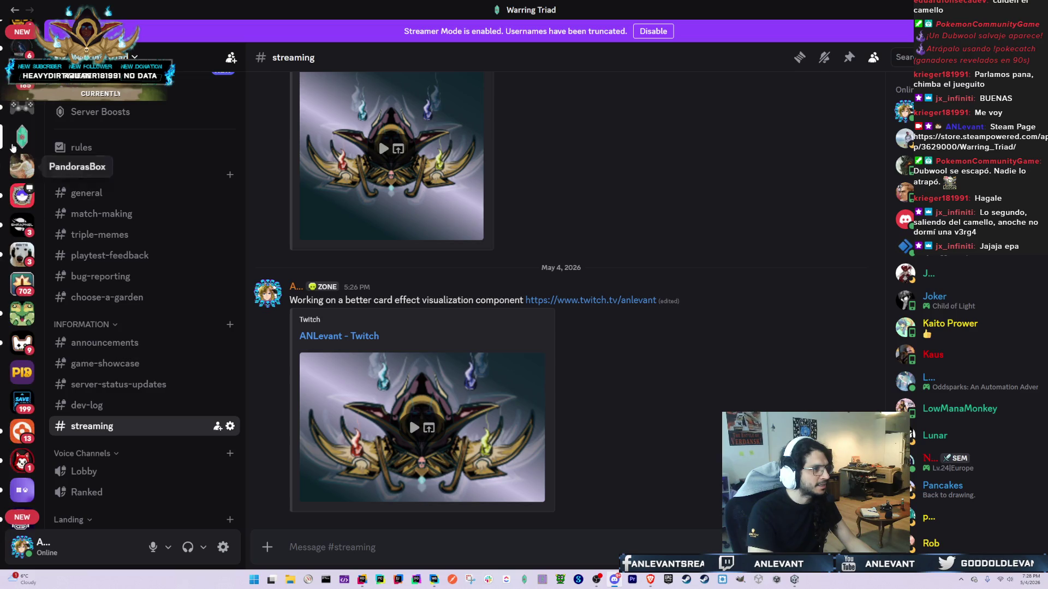
scroll(120, 403, down, 3)
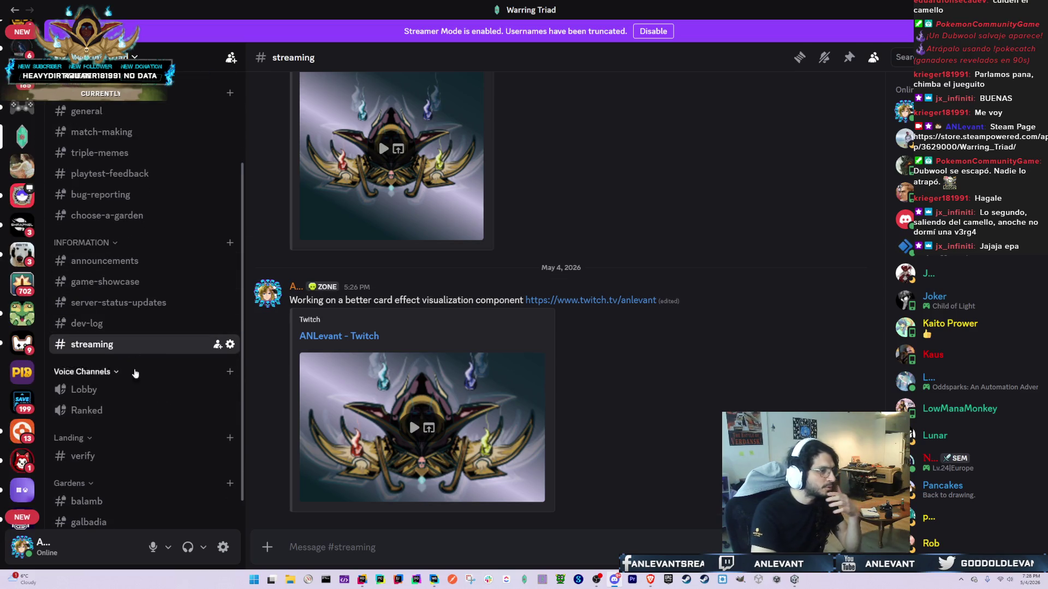
scroll(133, 354, down, 1)
scroll(133, 355, up, 4)
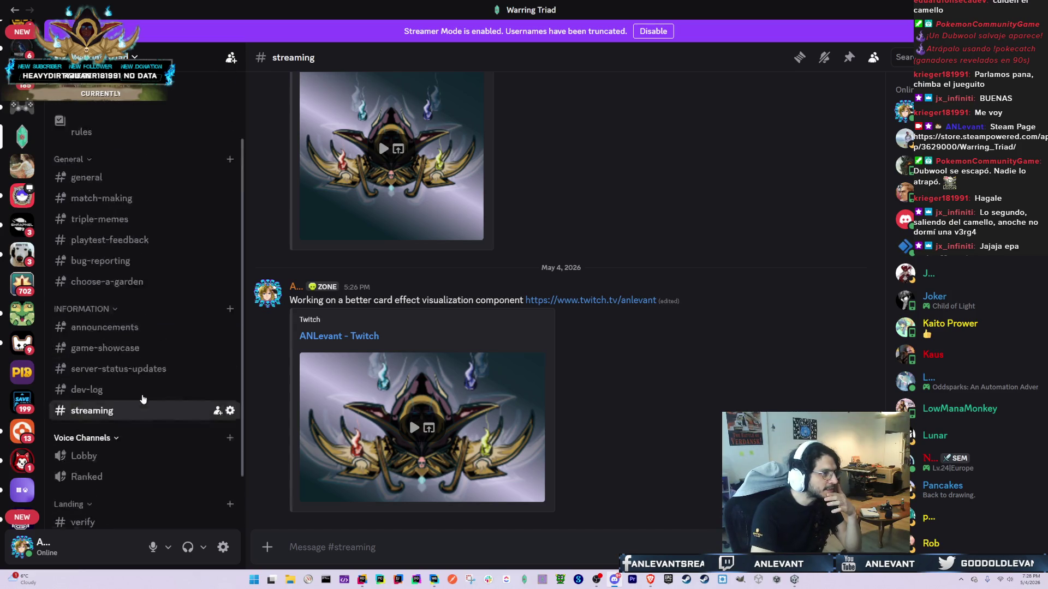
scroll(111, 309, down, 4)
click(106, 296)
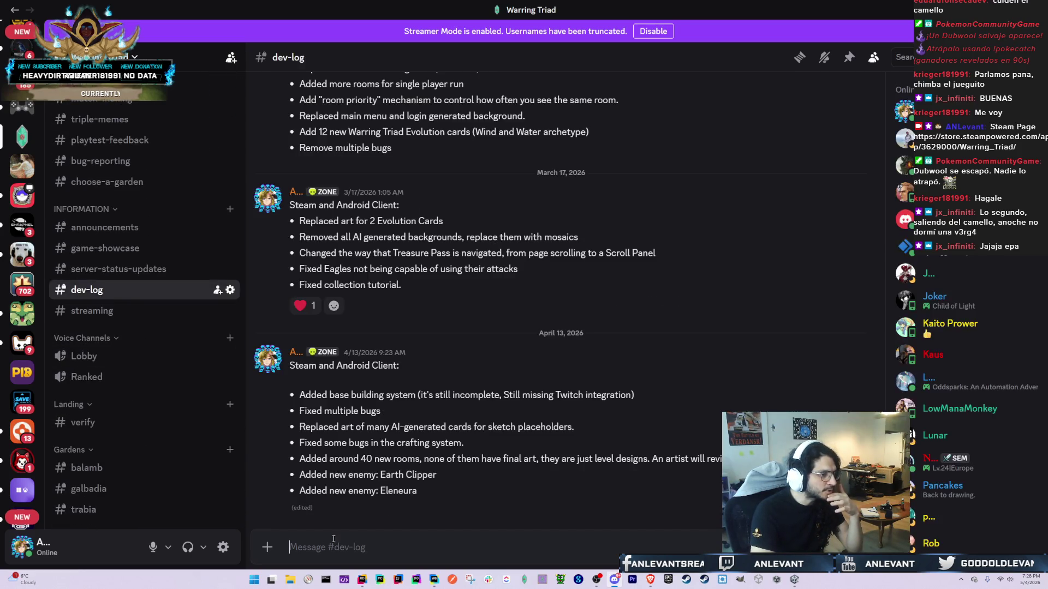
Post a 'Steam and Android' #dev-log update on base system mechanics and base building song, then return to Unity.
text(Steam and)
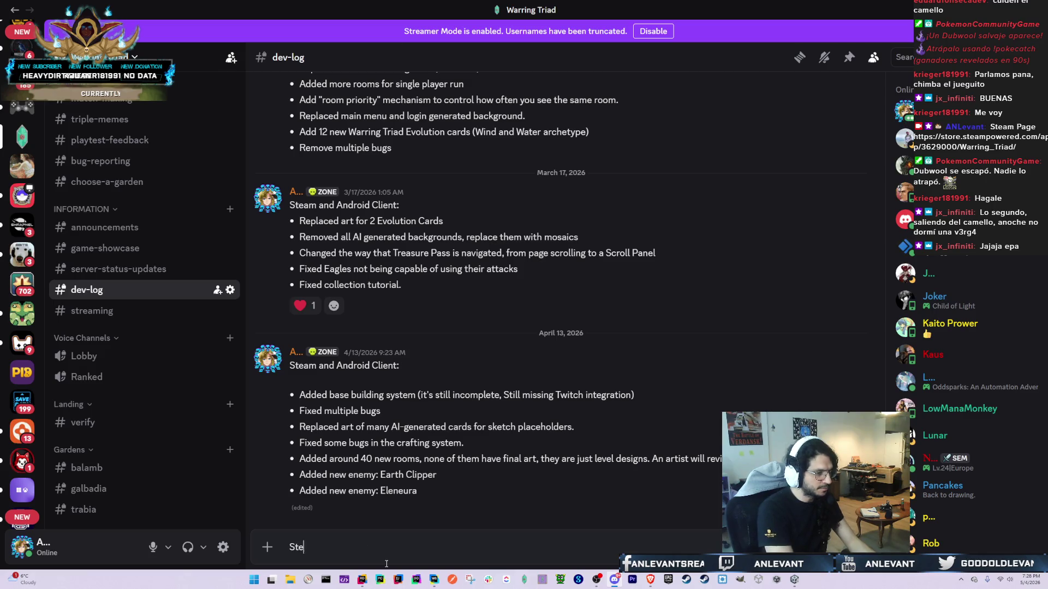
text( Android Client:)
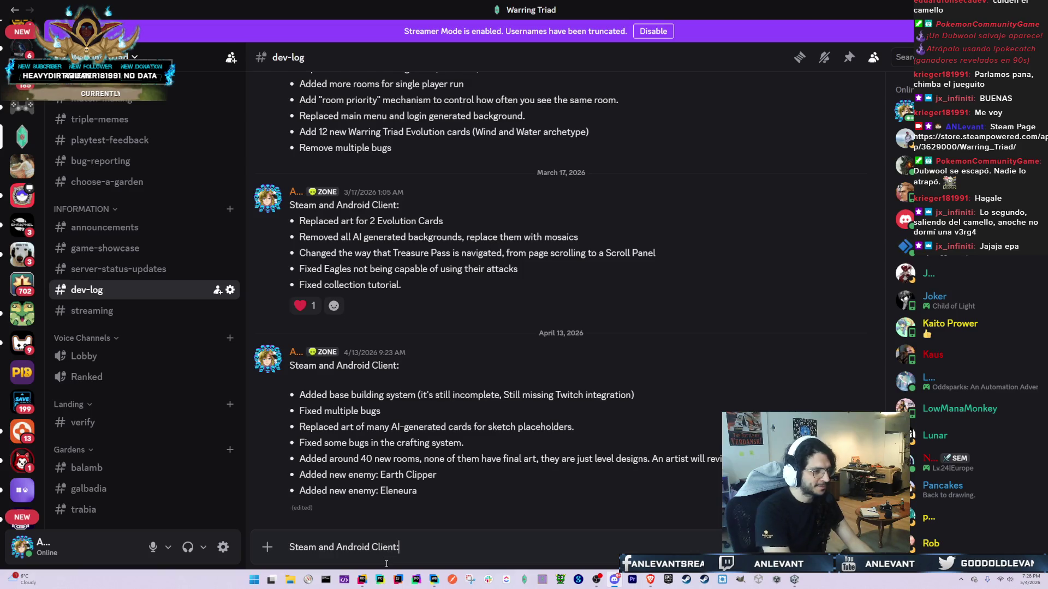
key(shift+Return)
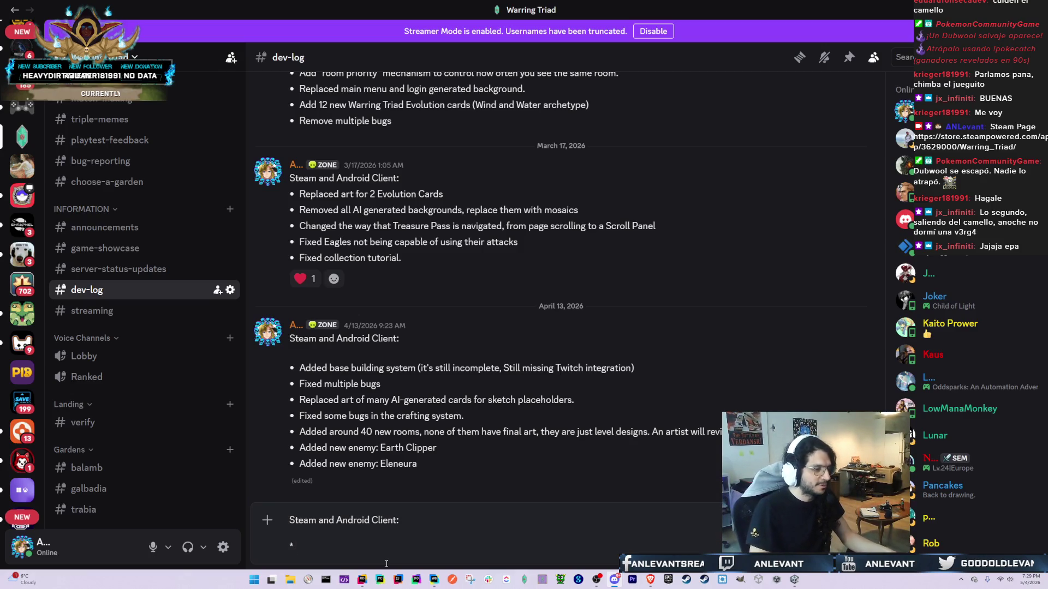
scroll(22, 328, down, 10)
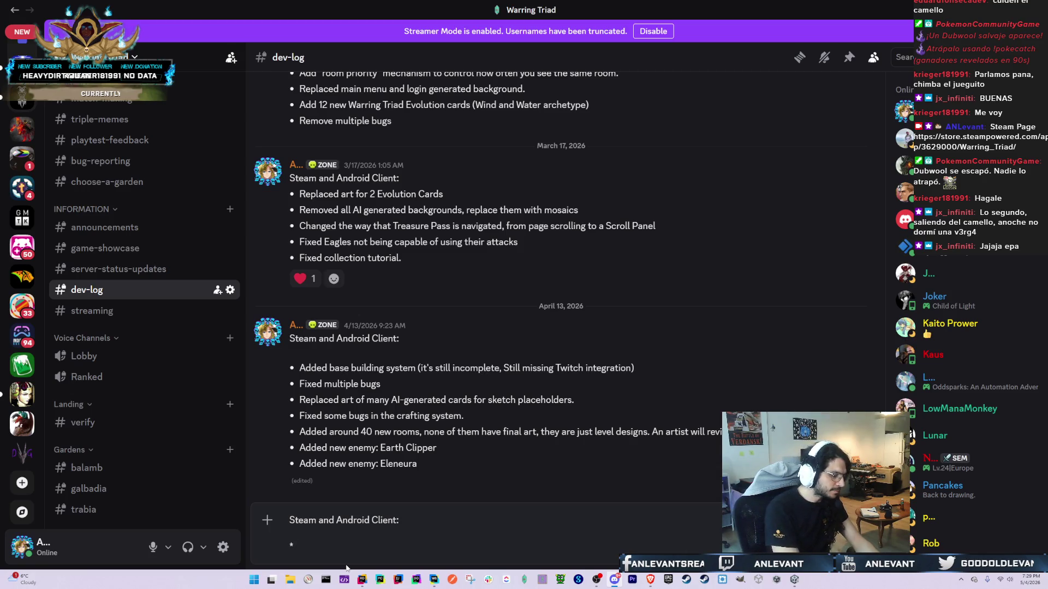
text(Upload t)
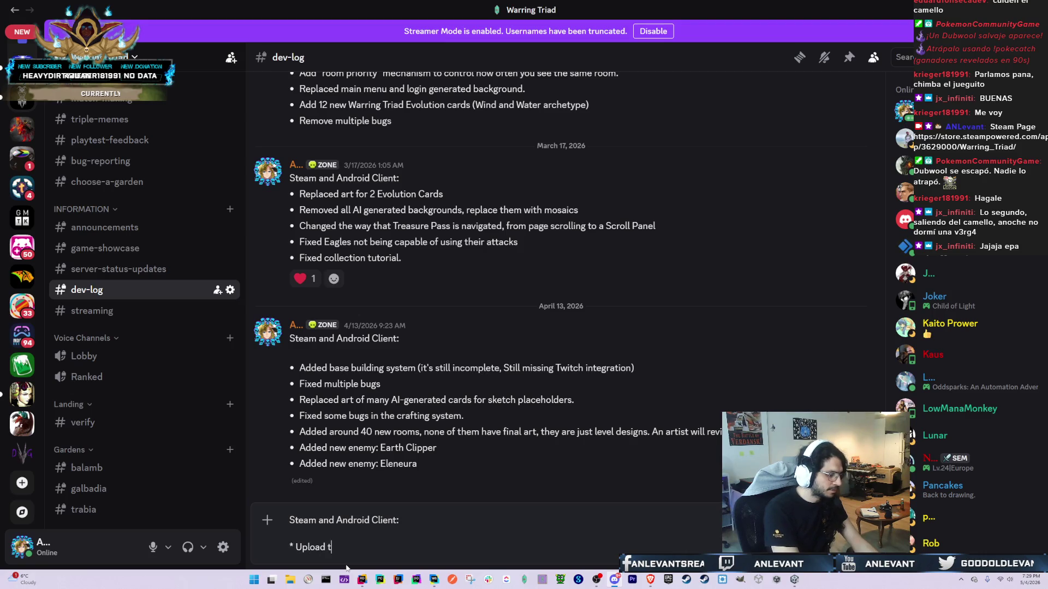
key(BackSpace)
key(BackSpace)
key(BackSpace)
text(bas)
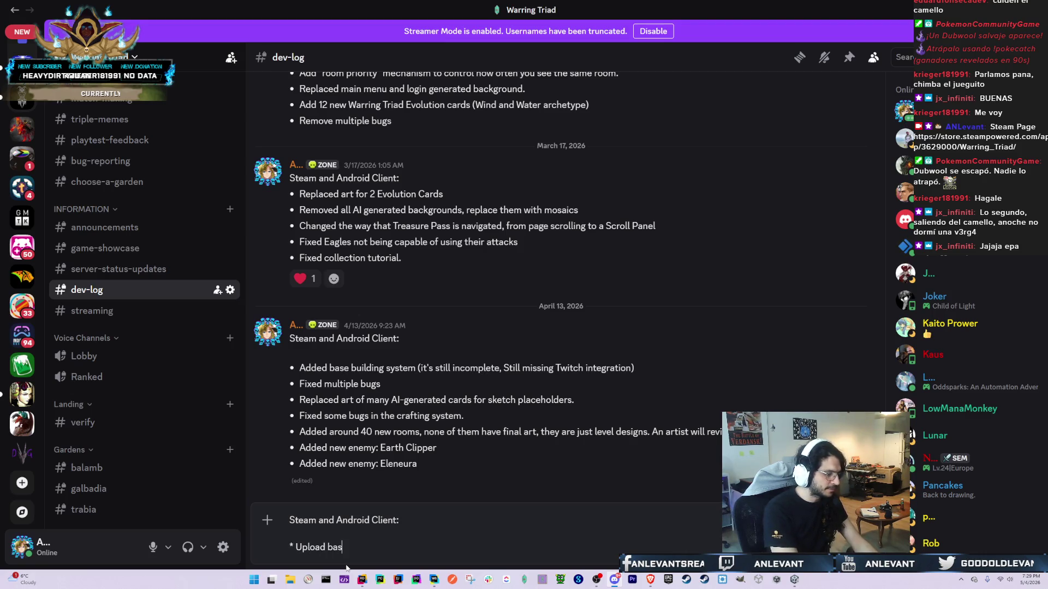
text(stem w)
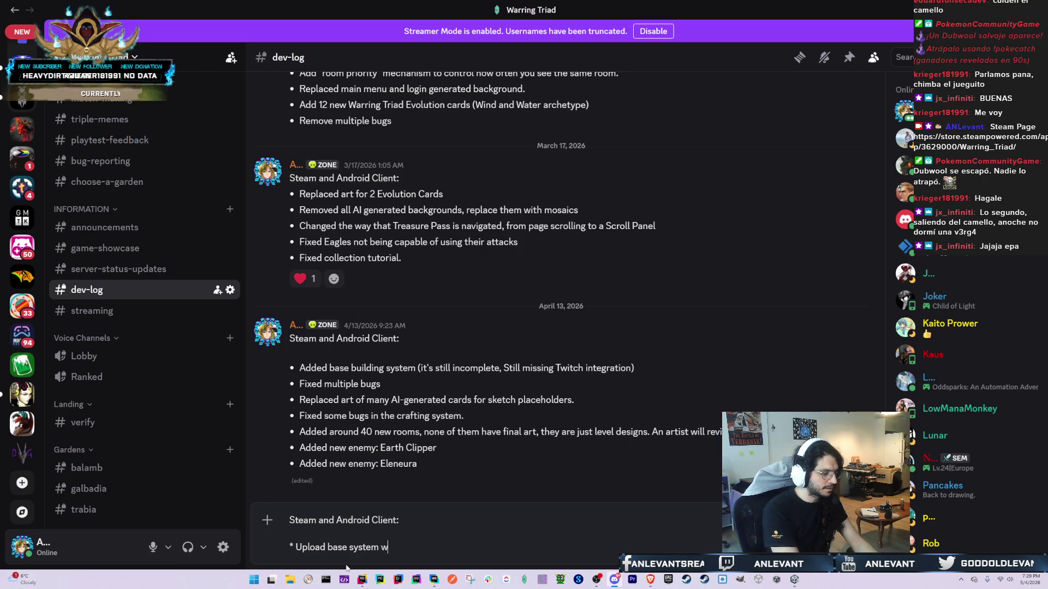
text(mechanics)
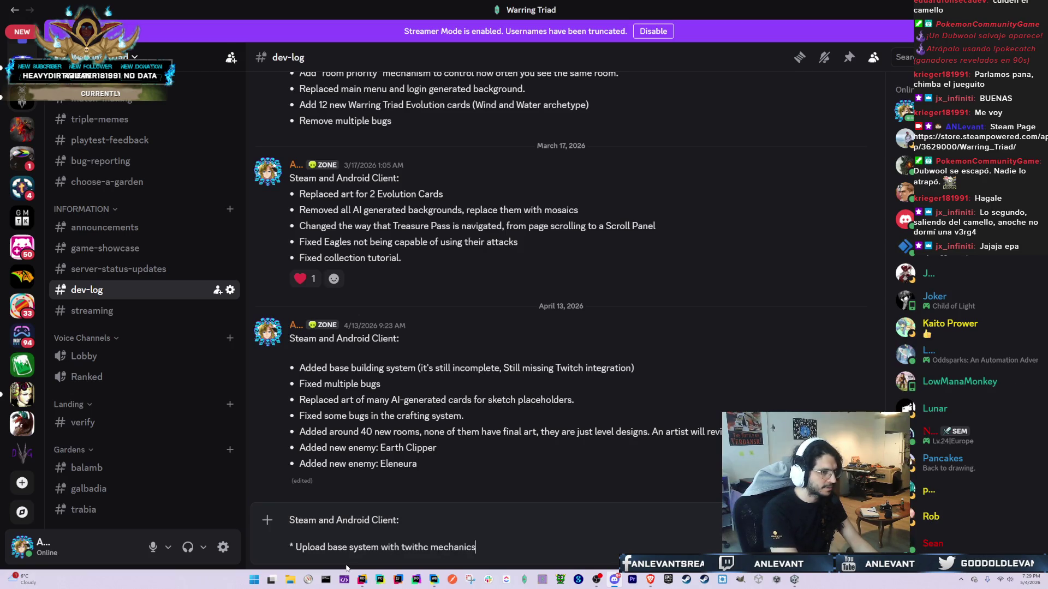
text(ple)
text(plete)
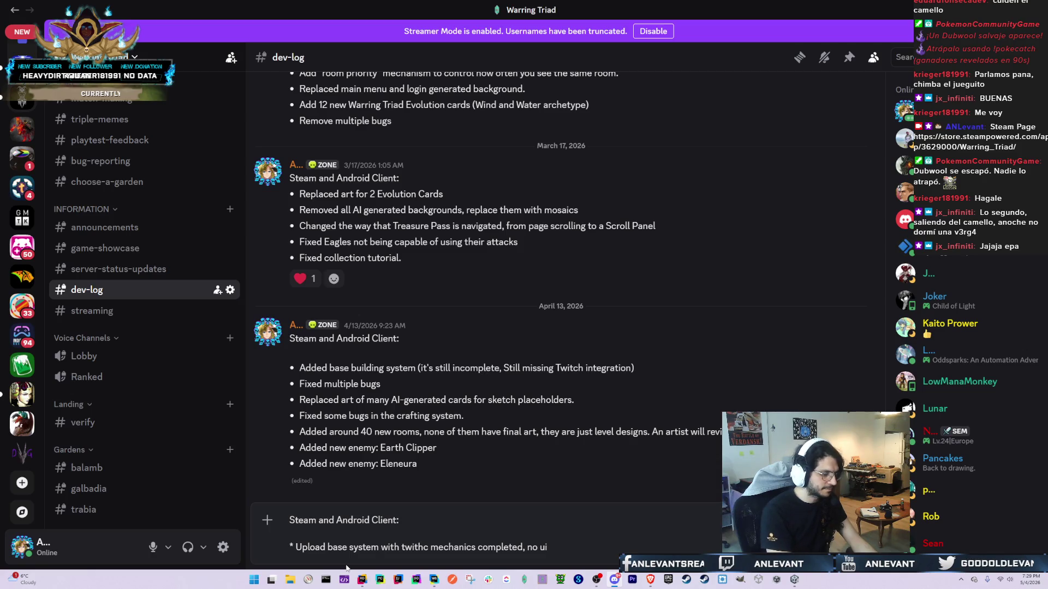
text(.)
key(shift+Return)
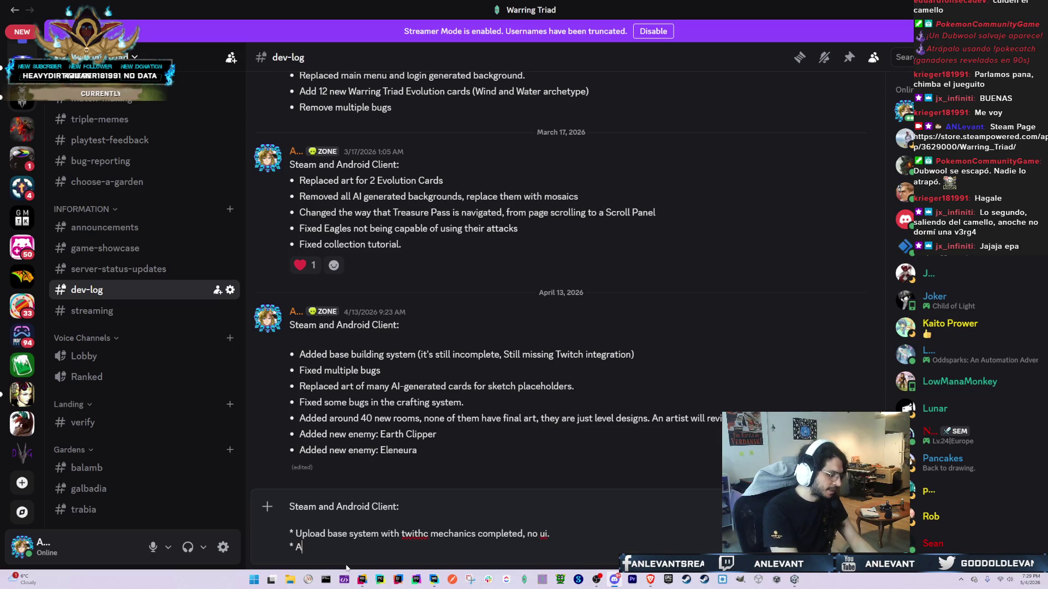
key(BackSpace)
key(BackSpace)
key(BackSpace)
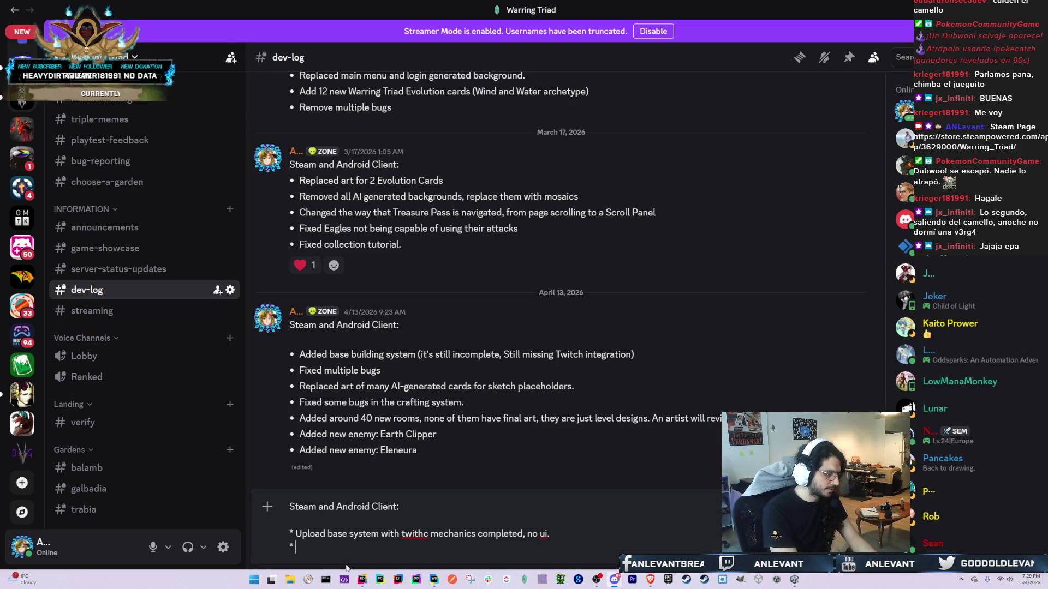
text(ove base buil)
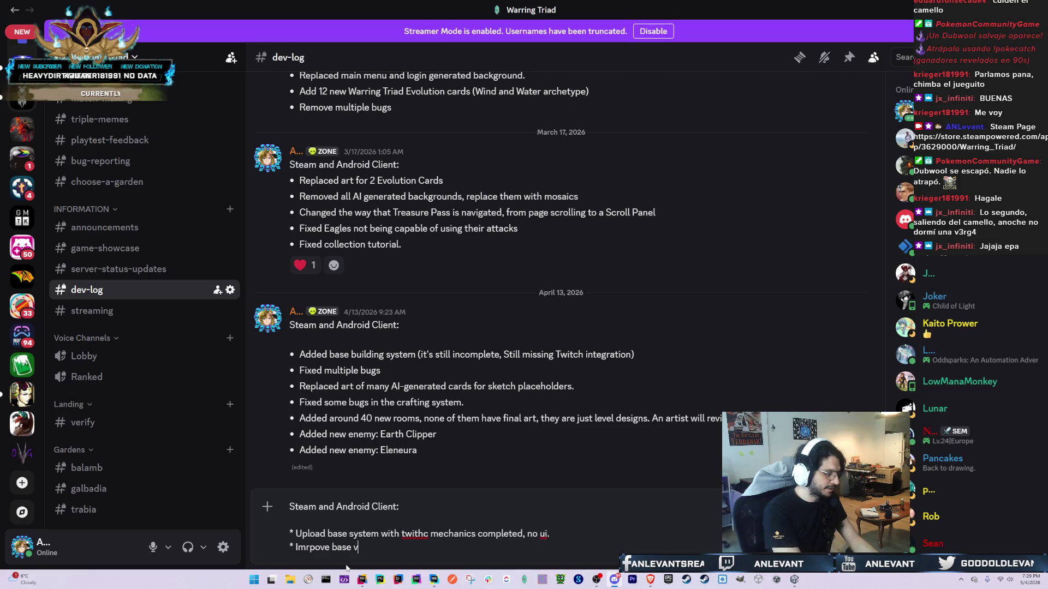
text(ding song)
key(Return)
key(alt+Tab)
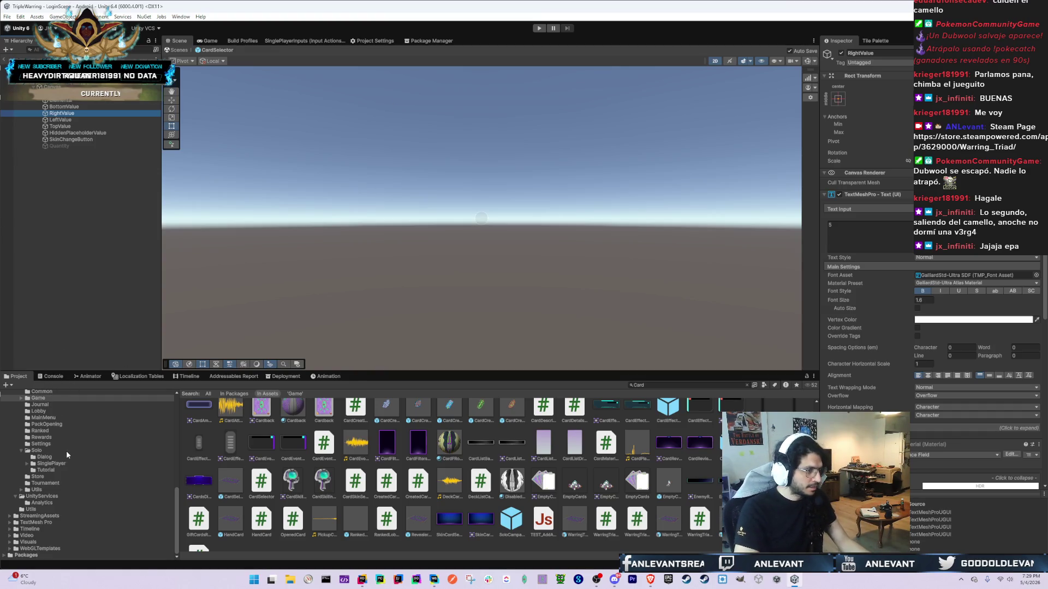
Clear the Card search filter and step through CardSelector's LeftValue, Image, HiddenPlaceholderValue and Front objects.
key(Escape)
key(Down)
key(Down)
key(Down)
key(Down)
key(Left)
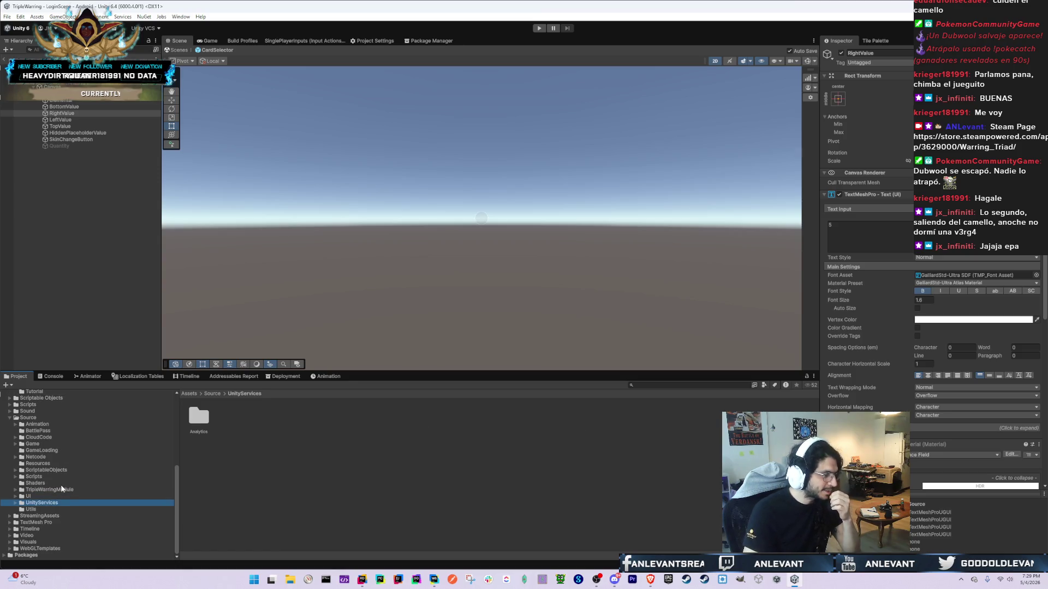
click(93, 120)
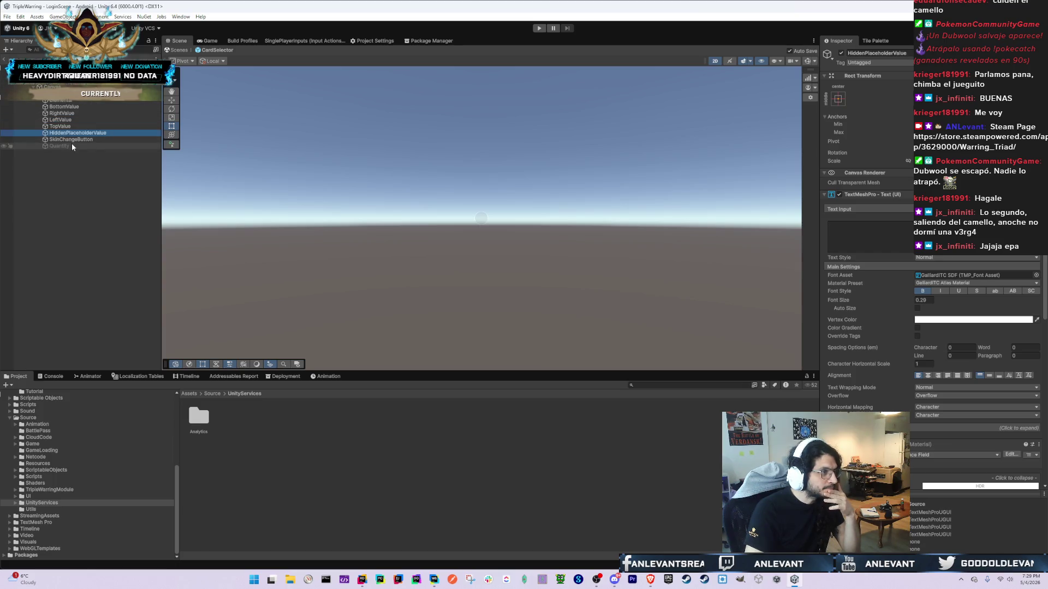
click(66, 96)
key(Down)
key(Down)
key(Down)
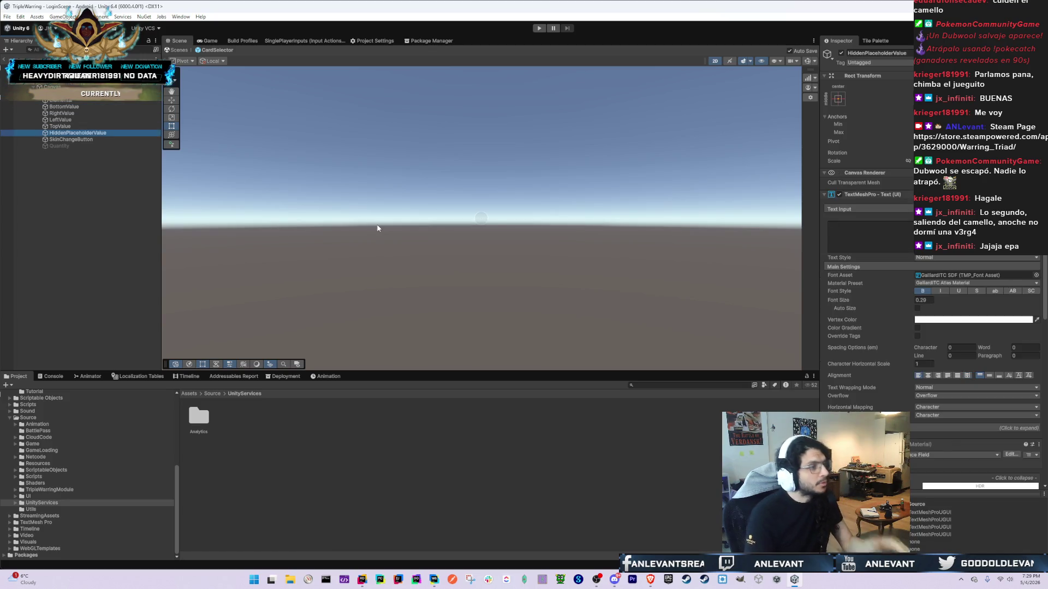
key(Up)
key(Up)
key(Up)
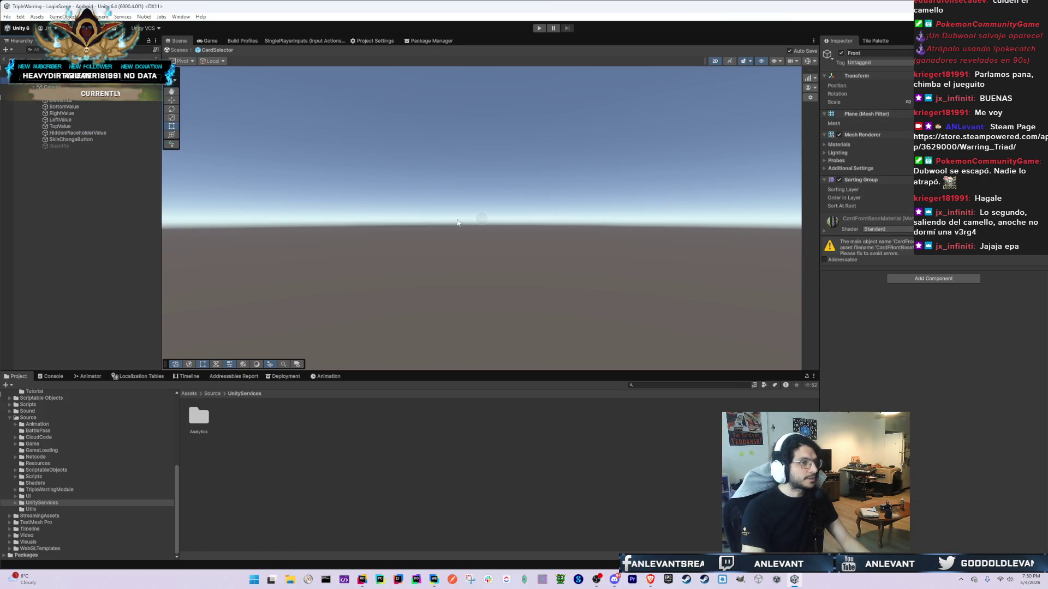
key(Up)
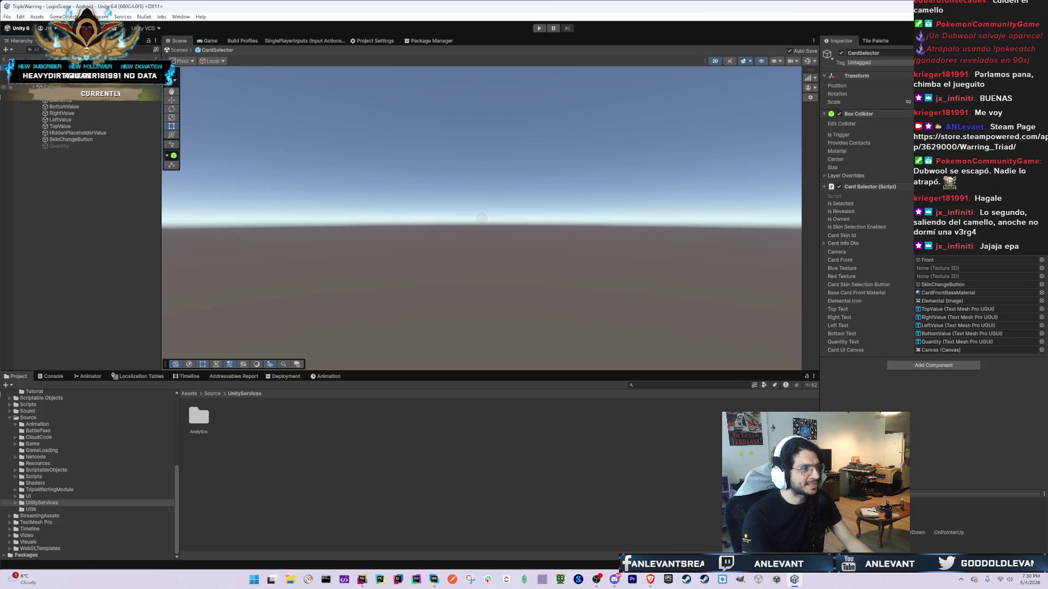
Select the card's Front and Back planes, then reveal the CardSelector prefab in Prefabs/Game/Card.
click(22, 83)
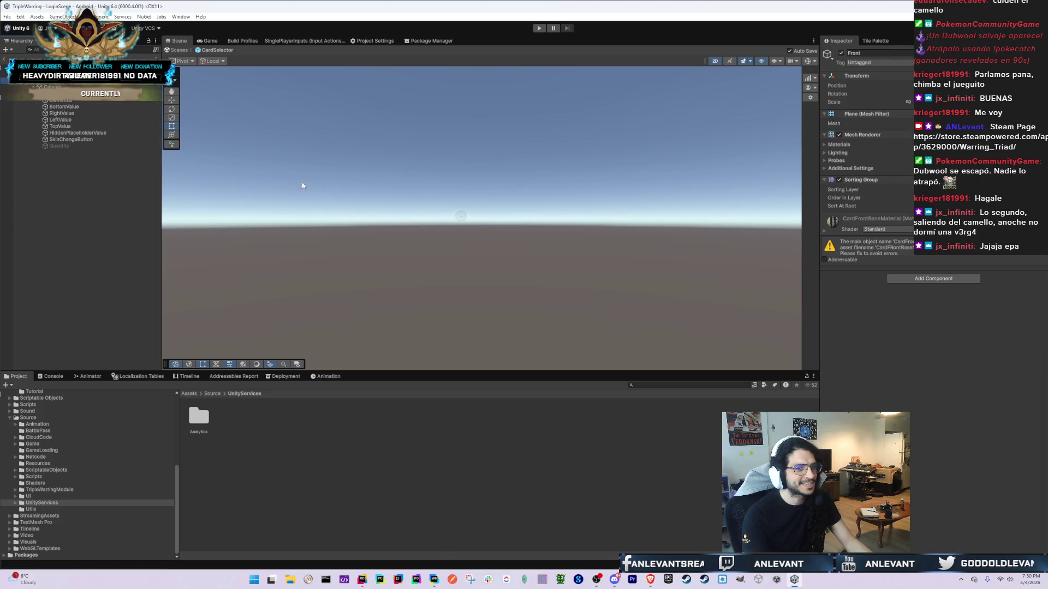
click(210, 40)
click(179, 41)
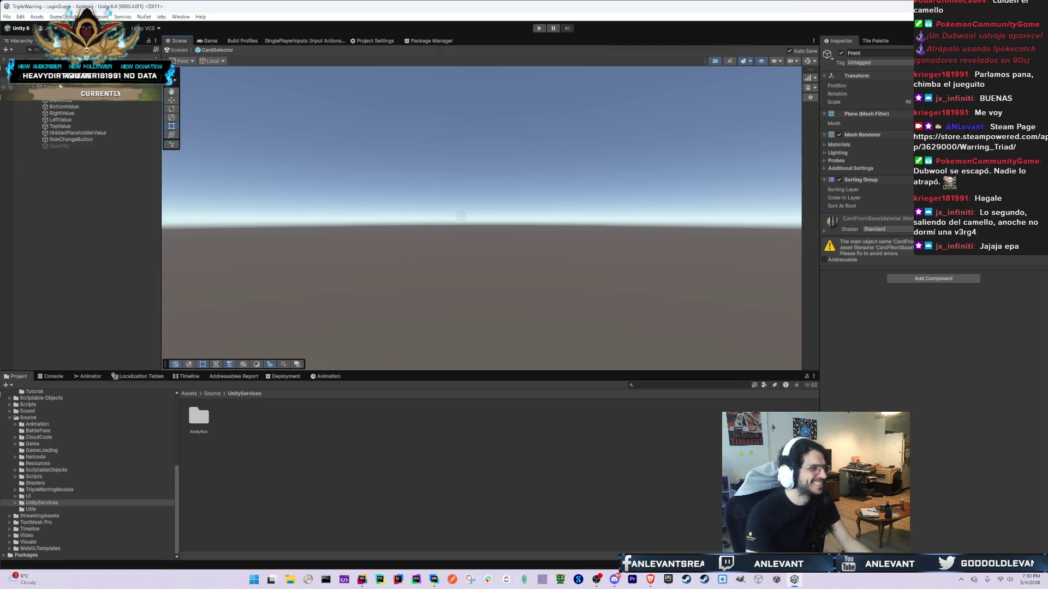
click(22, 90)
right_click(70, 66)
click(109, 335)
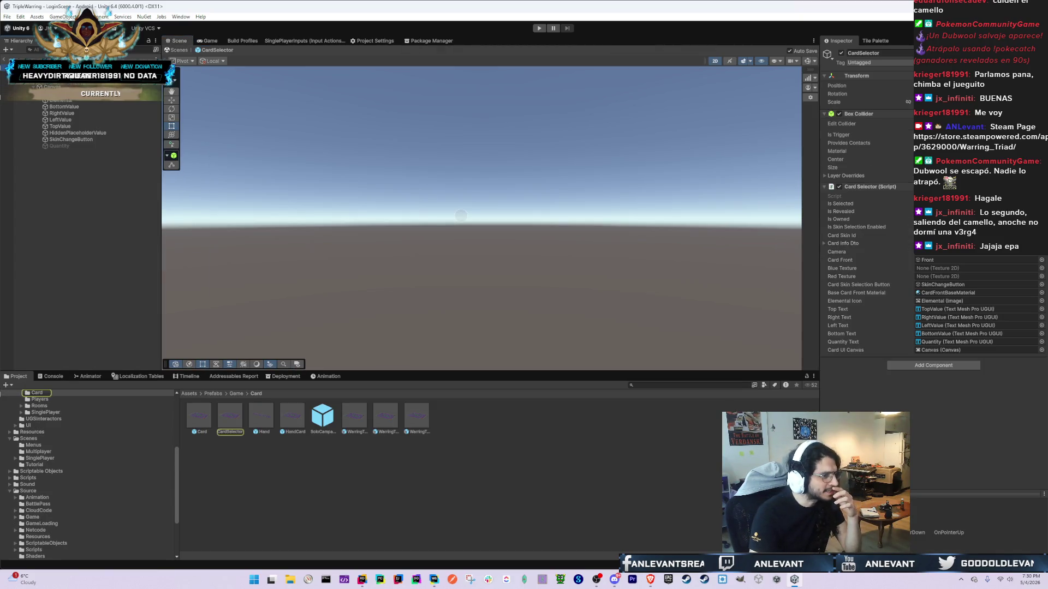
double_click(207, 421)
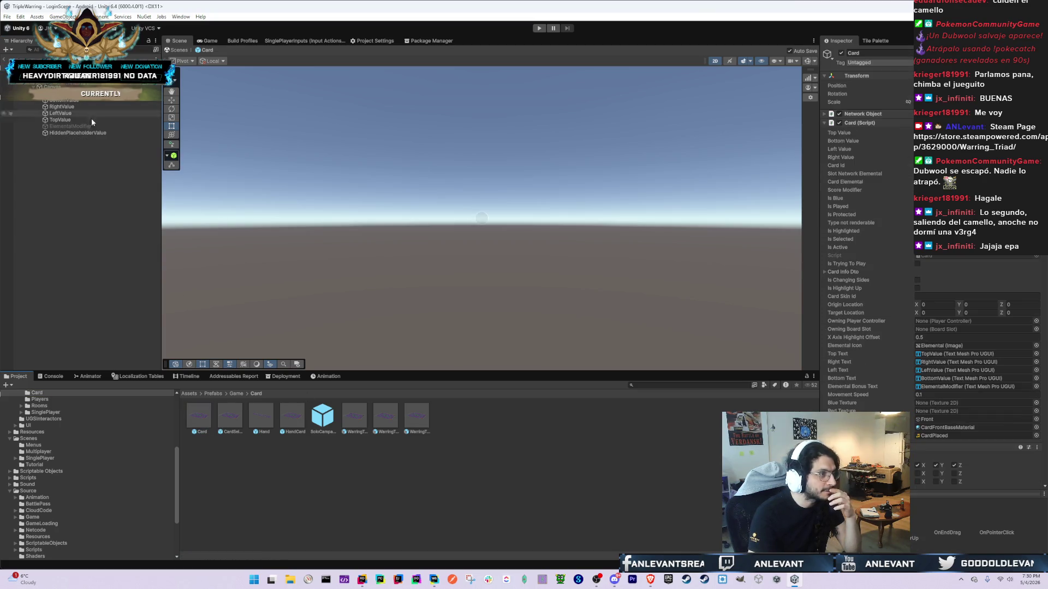
click(86, 85)
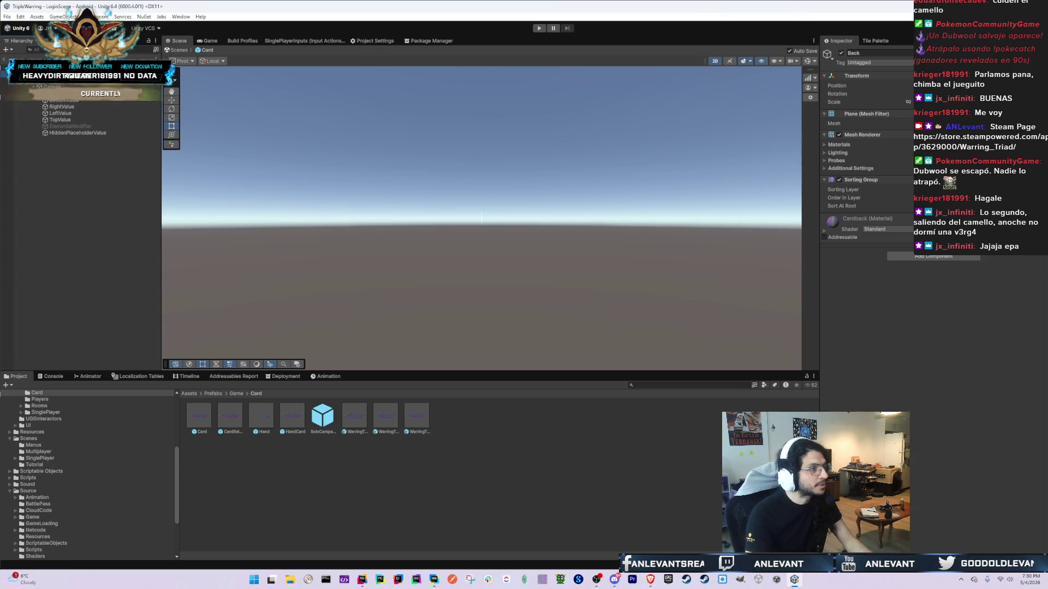
key(Up)
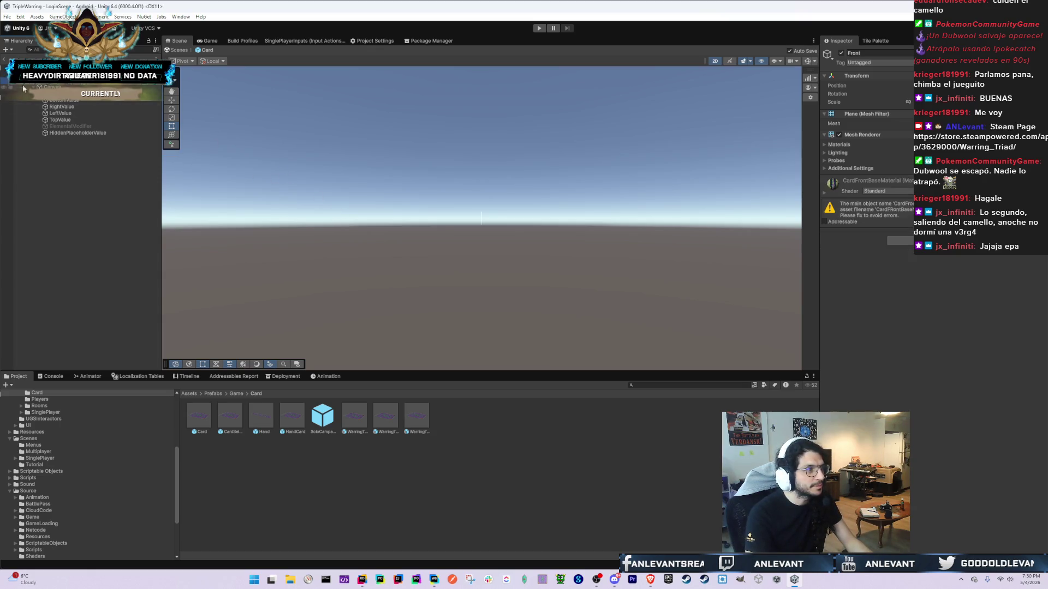
key(Down)
key(Up)
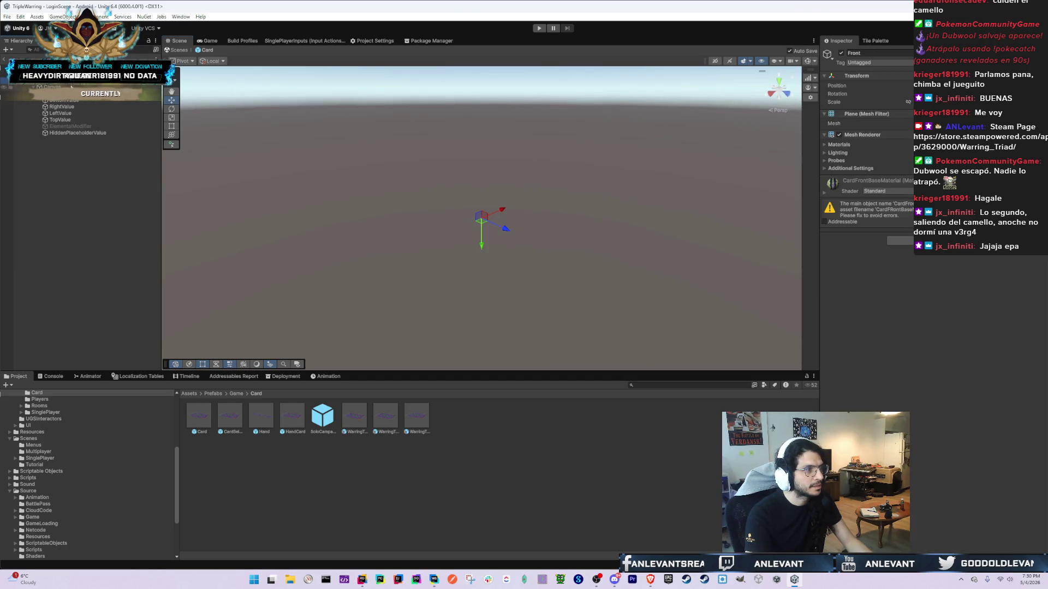
key(Up)
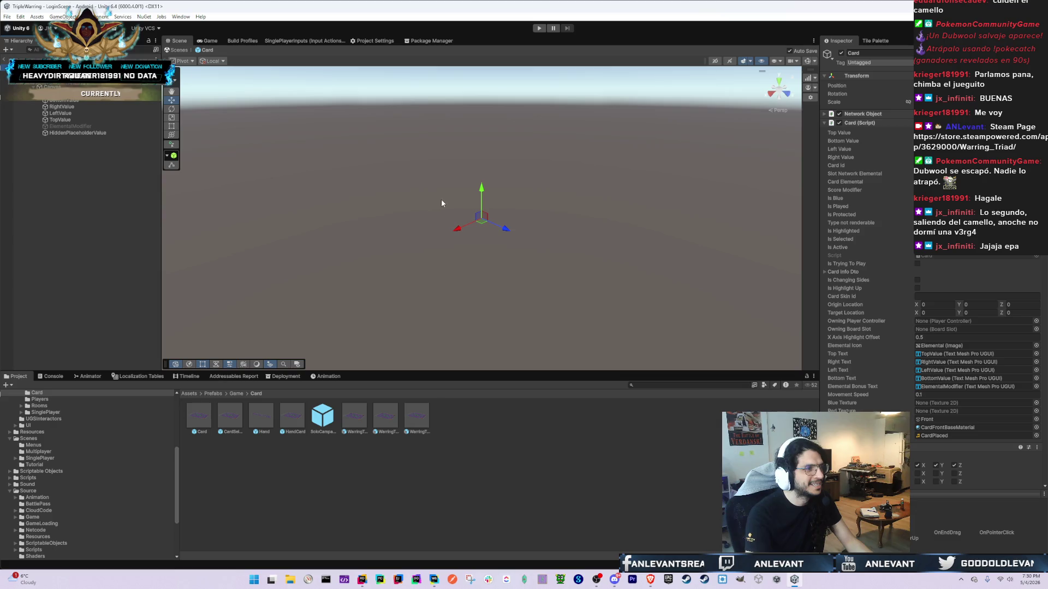
mouse_move(441, 203)
mouse_down()
mouse_move(498, 307)
mouse_move(524, 219)
mouse_up()
click(93, 133)
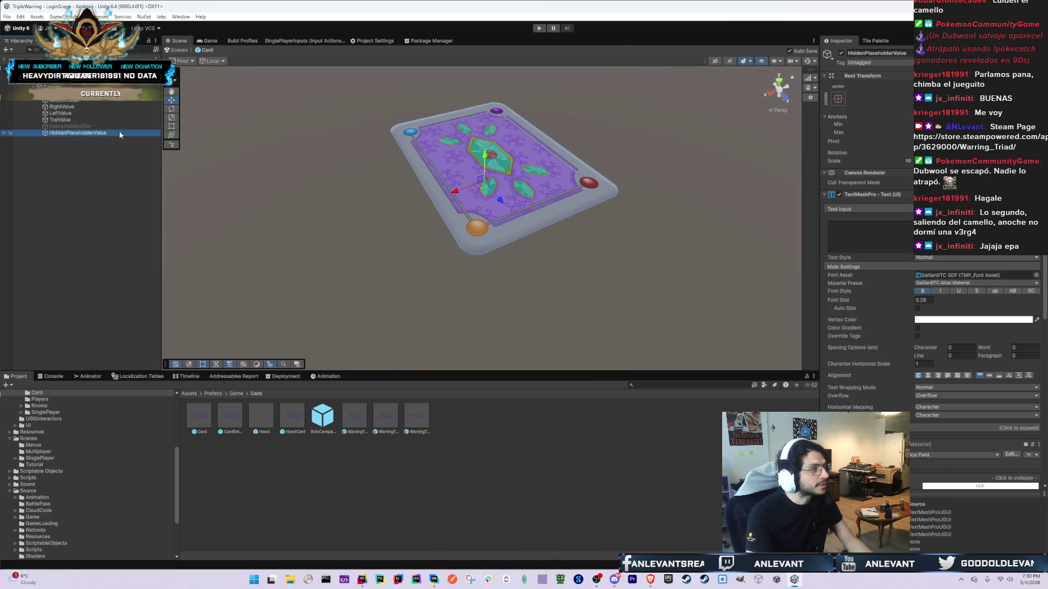
key(Up)
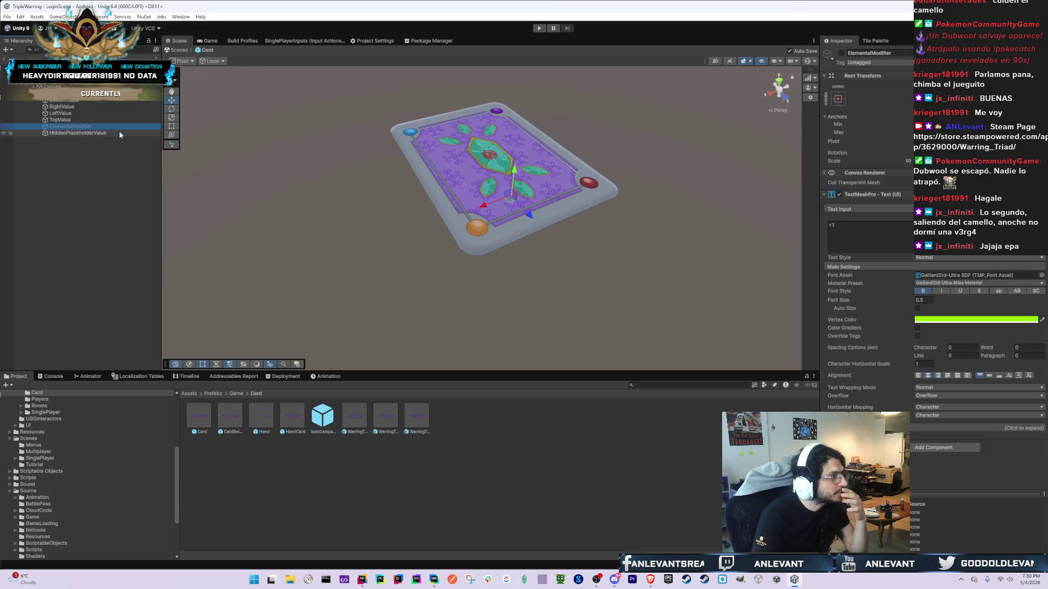
key(Up)
key(Up)
key(Up)
key(Up)
key(Up)
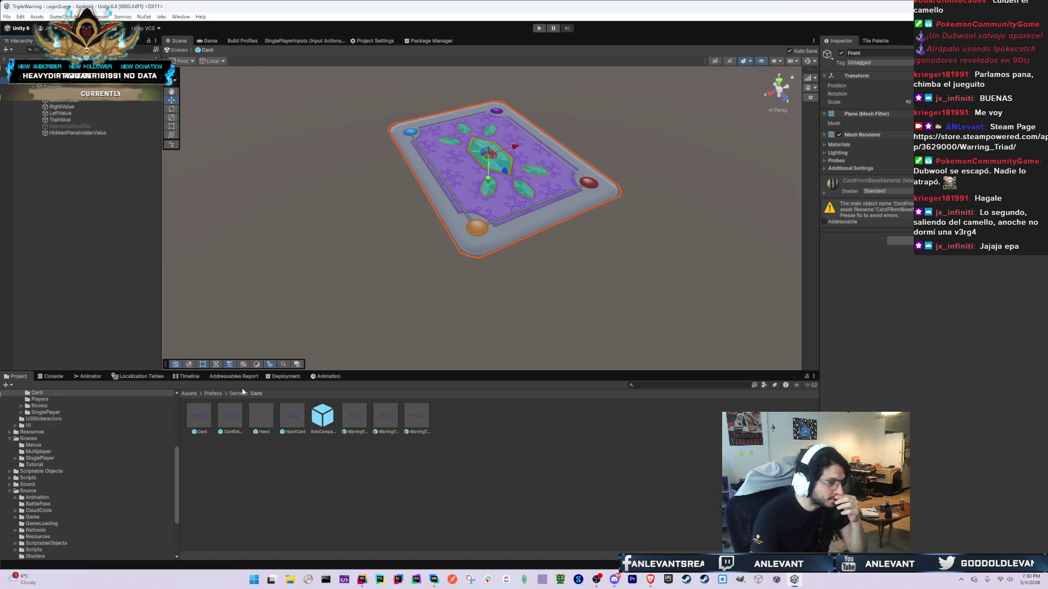
double_click(236, 419)
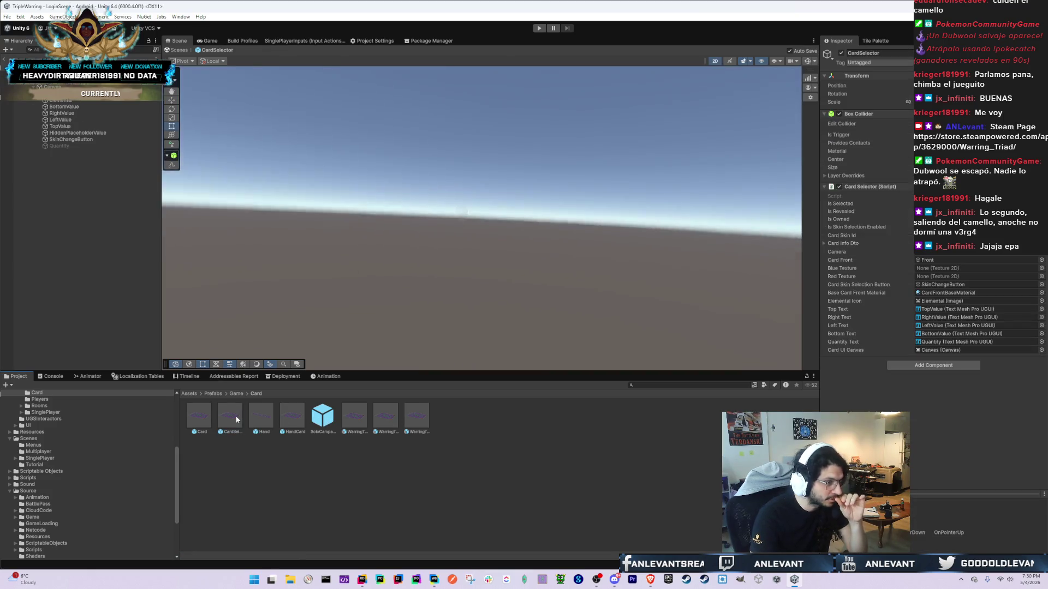
Inspect the card's Quantity, Elemental, SkinChangeButton, HiddenPlaceholderValue and TopValue objects in 3D perspective.
click(104, 146)
key(Up)
key(Up)
key(Up)
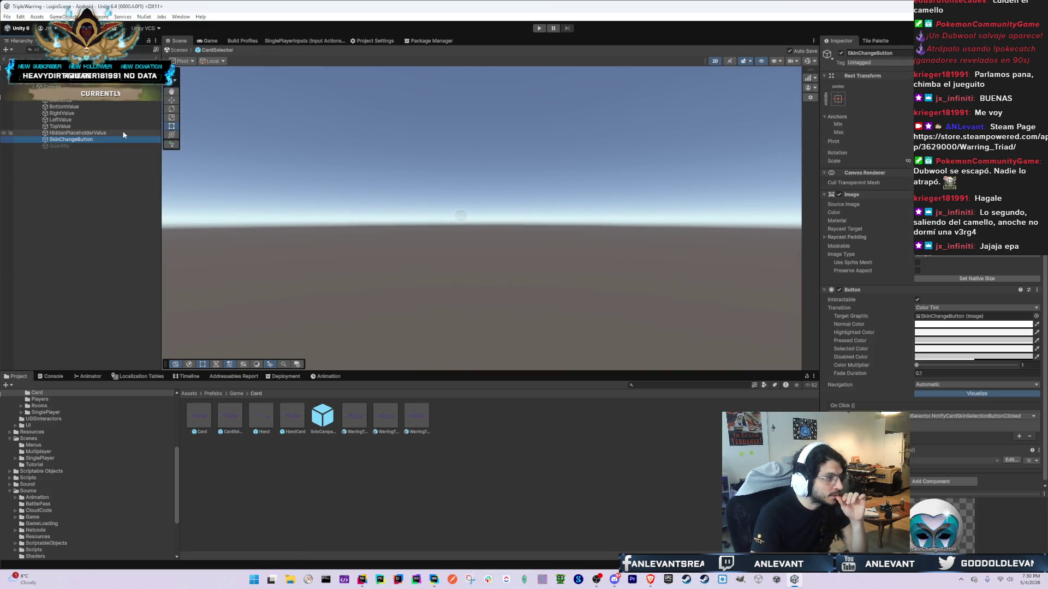
key(Down)
key(Down)
key(Down)
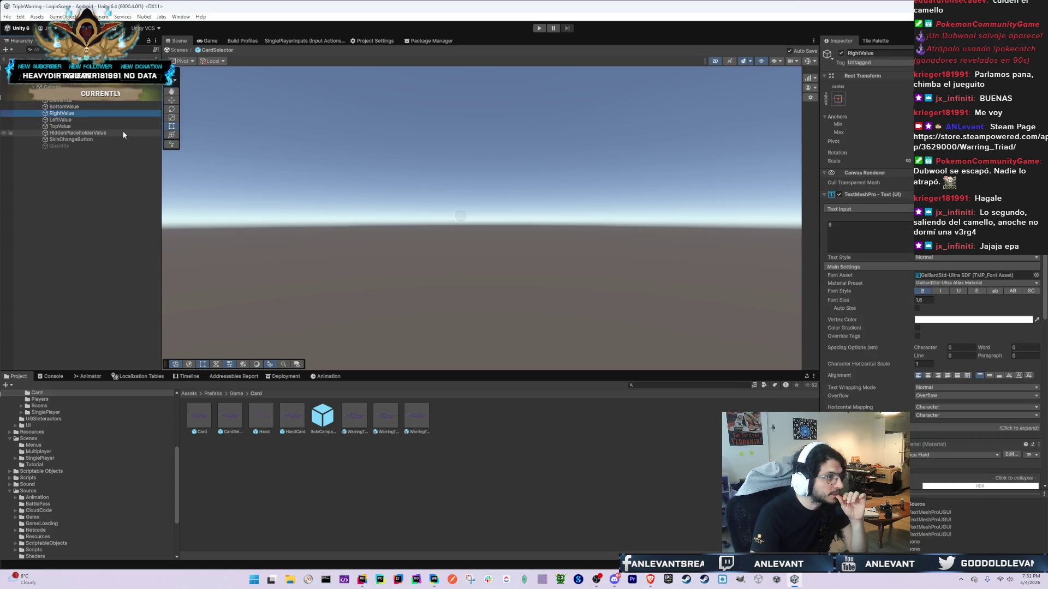
key(Down)
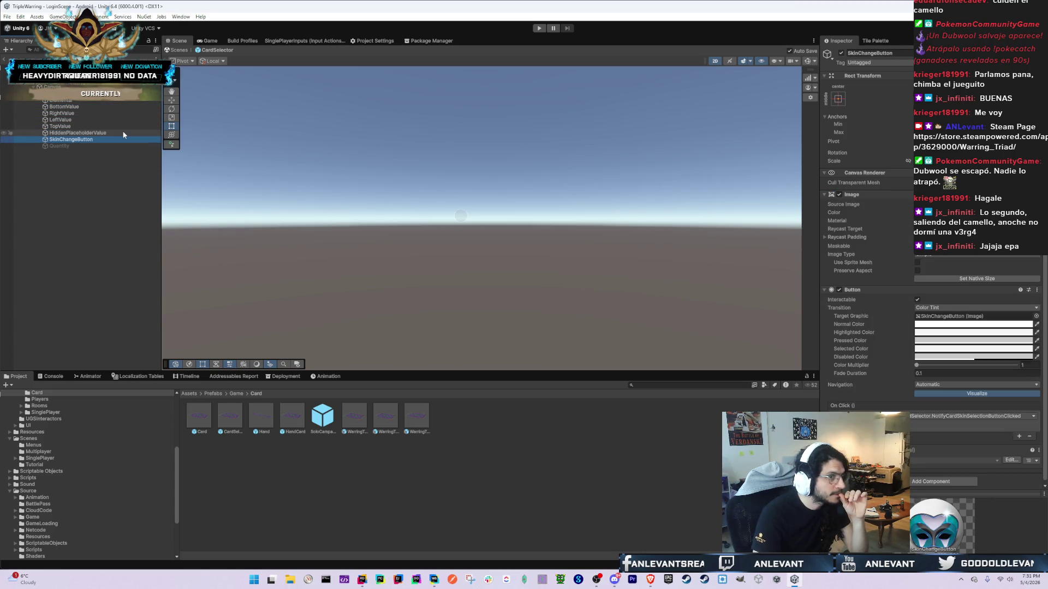
click(714, 60)
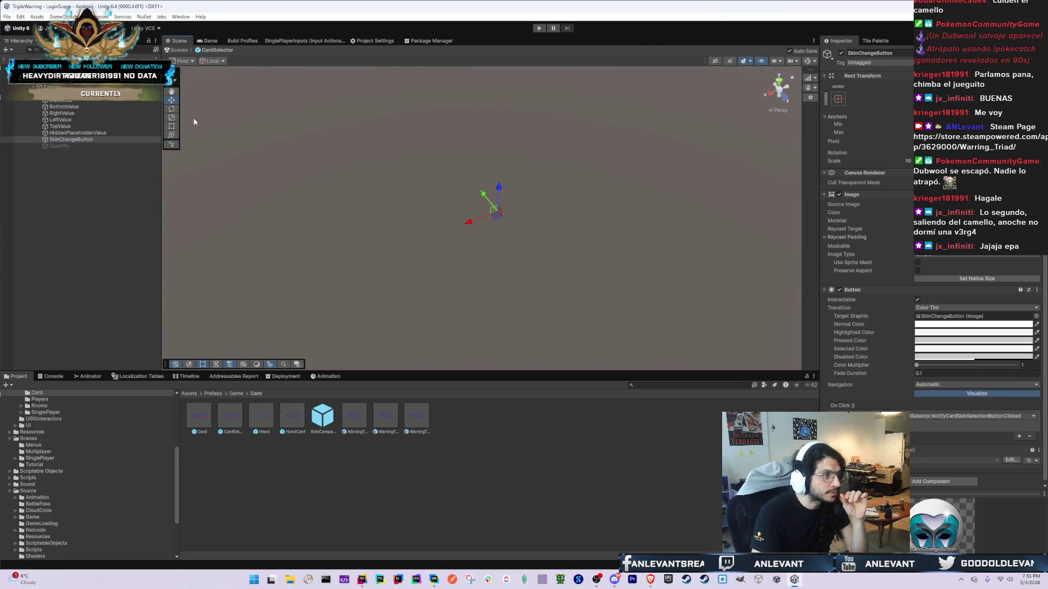
double_click(49, 80)
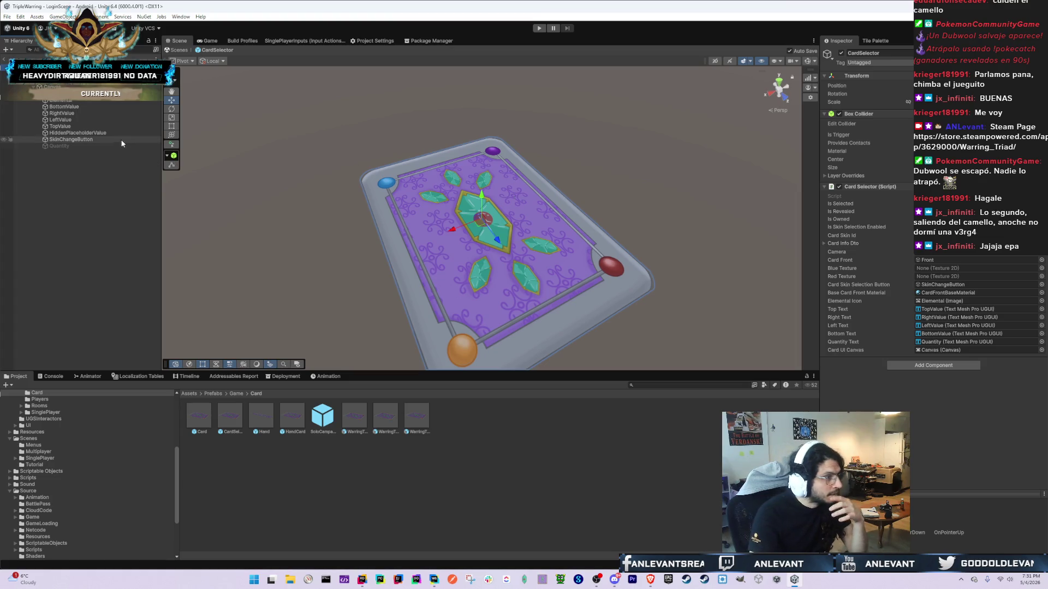
click(80, 139)
click(82, 133)
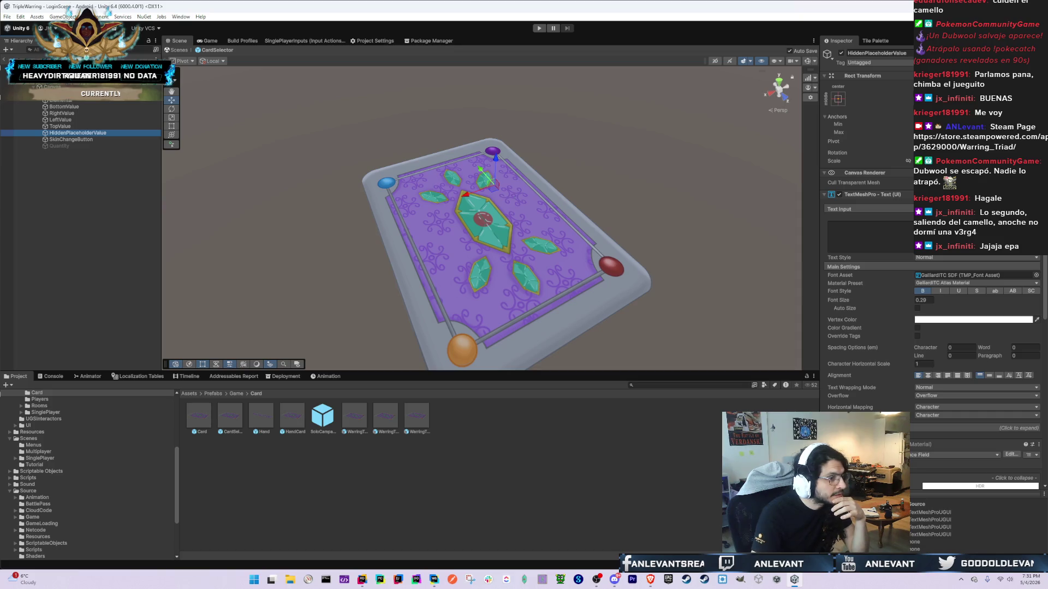
click(60, 126)
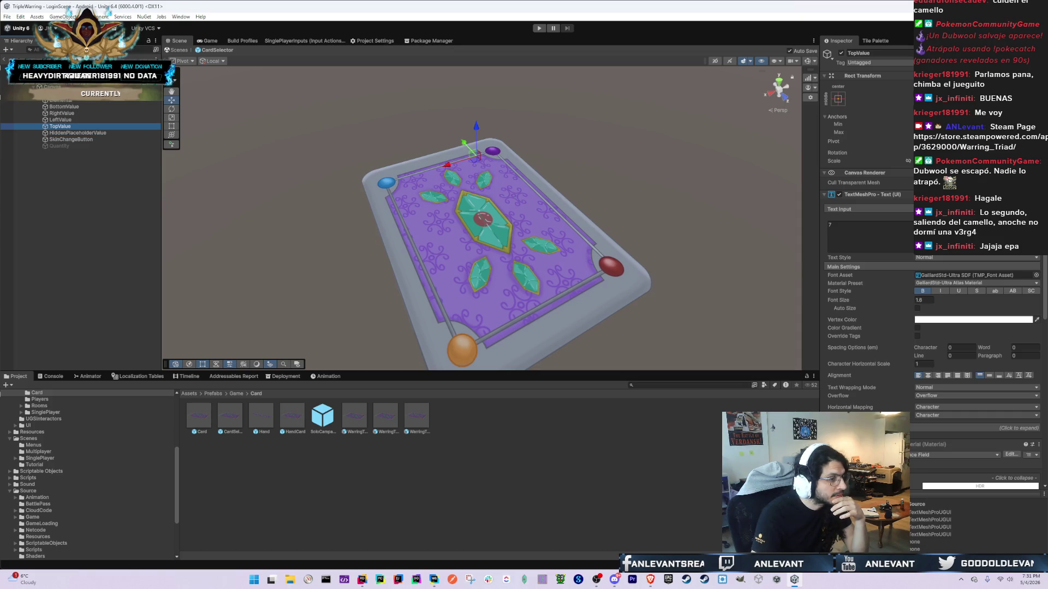
Open the WarringTriadCardSelector prefab and enable its CardDetails object.
click(384, 418)
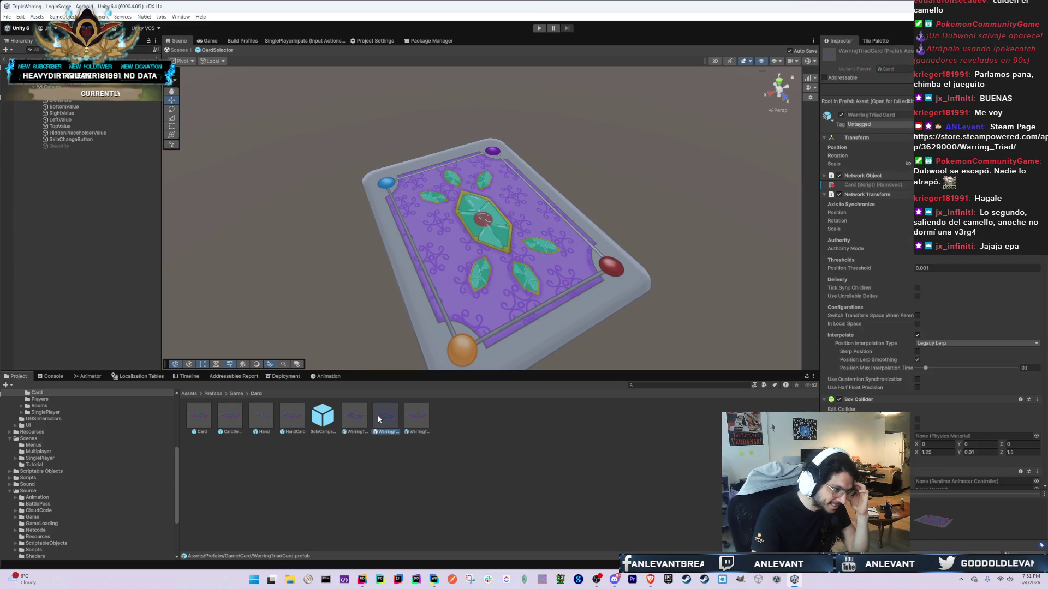
click(423, 417)
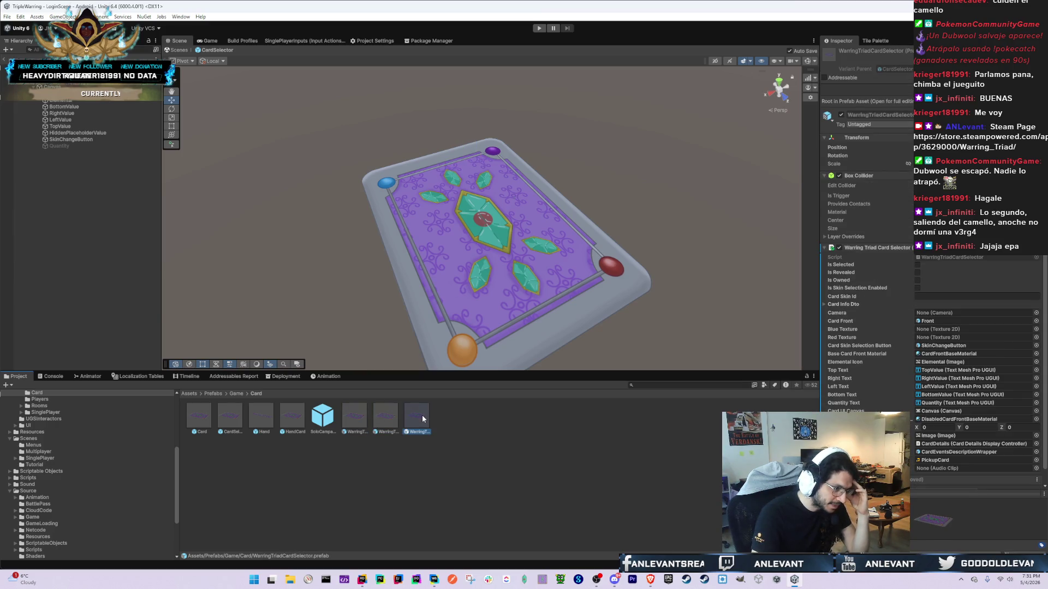
double_click(422, 418)
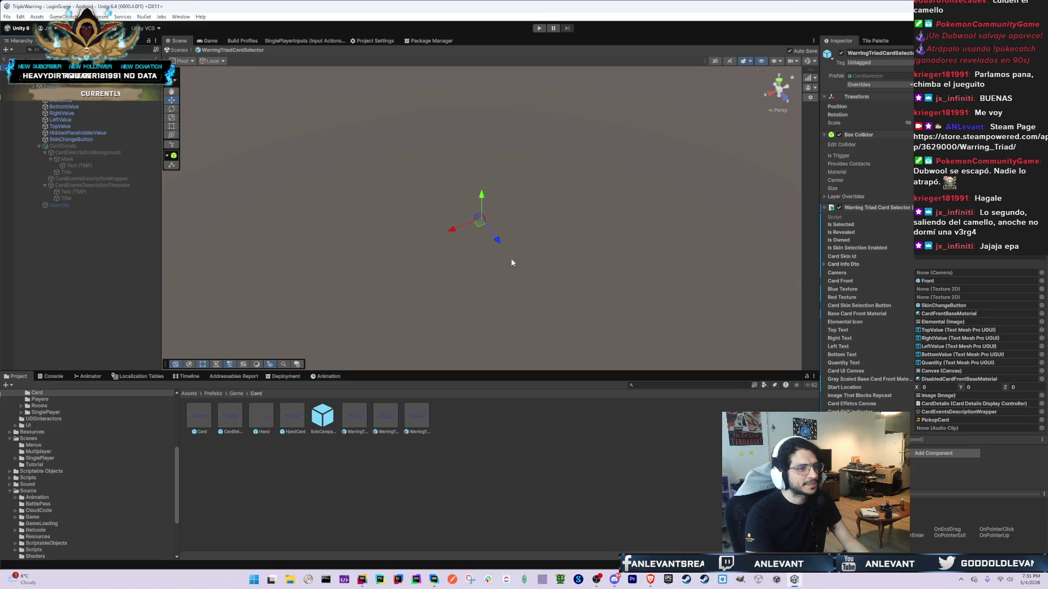
mouse_move(543, 191)
mouse_down()
mouse_move(498, 266)
mouse_move(539, 216)
mouse_move(507, 197)
mouse_move(350, 157)
mouse_up()
click(63, 145)
click(840, 53)
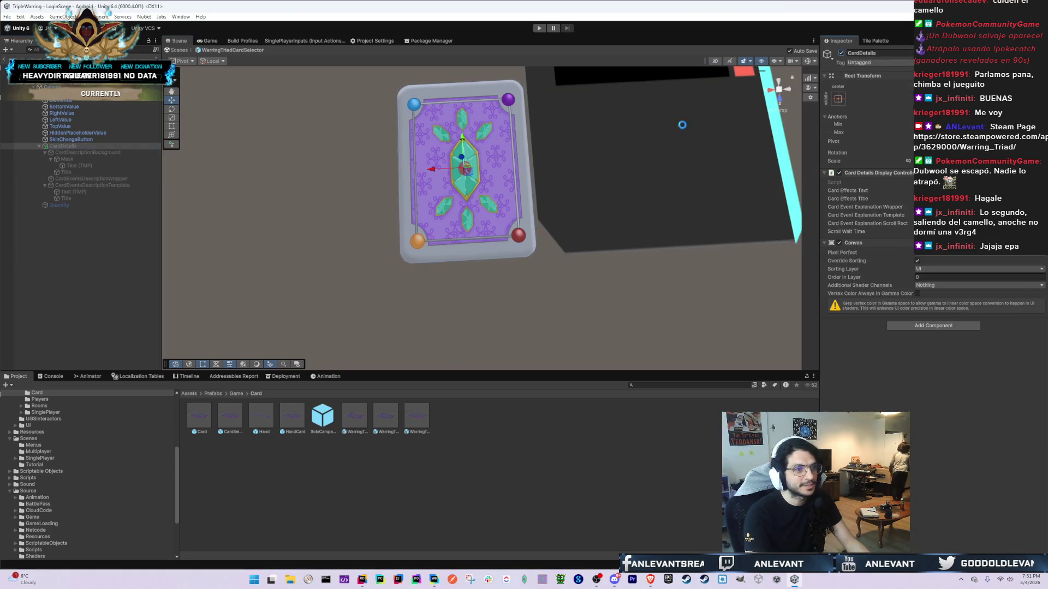
Delete CardEventsDescriptionTemplate and open the CardDetailsDisplayController script from CardDetails.
scroll(648, 137, down, 3)
scroll(645, 164, down, 3)
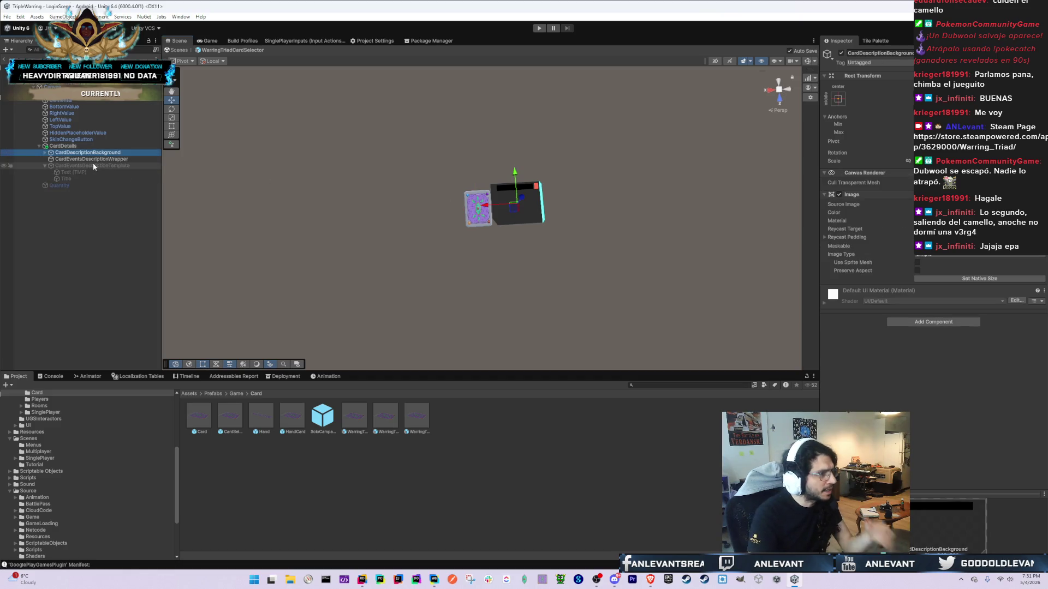
click(93, 162)
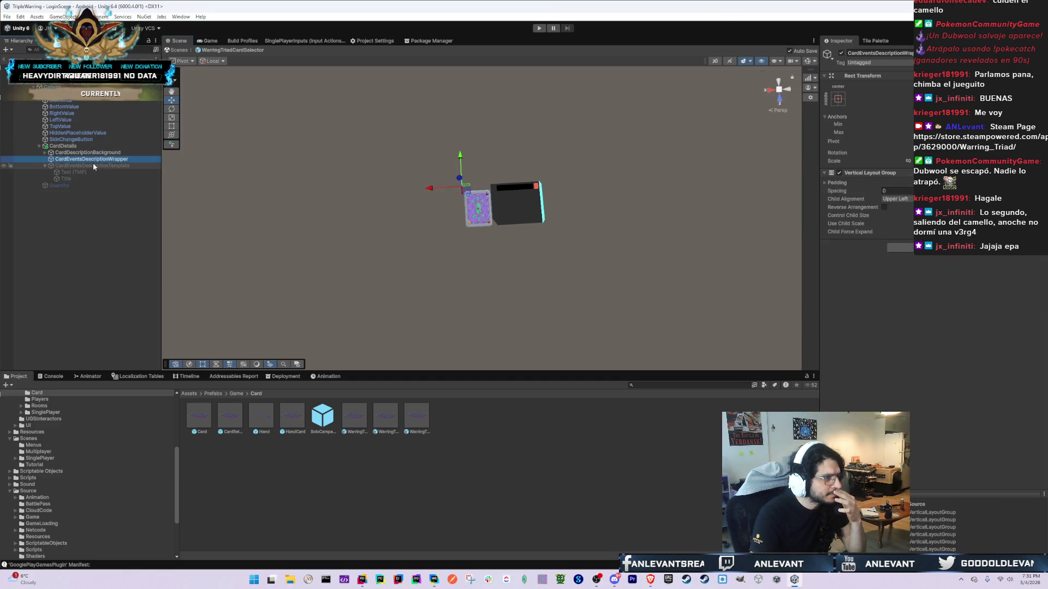
click(94, 166)
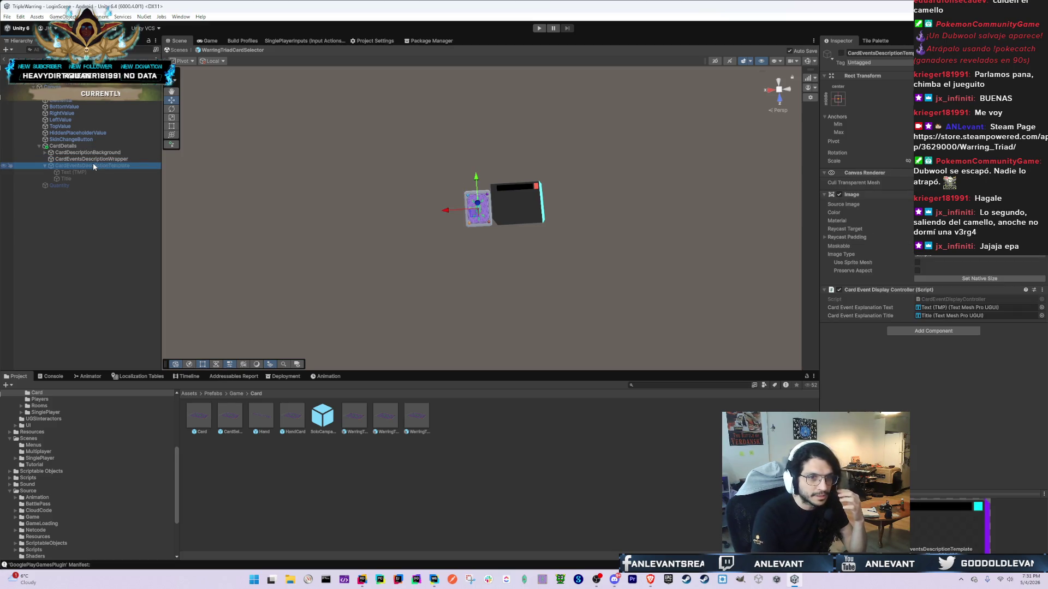
key(Delete)
click(75, 147)
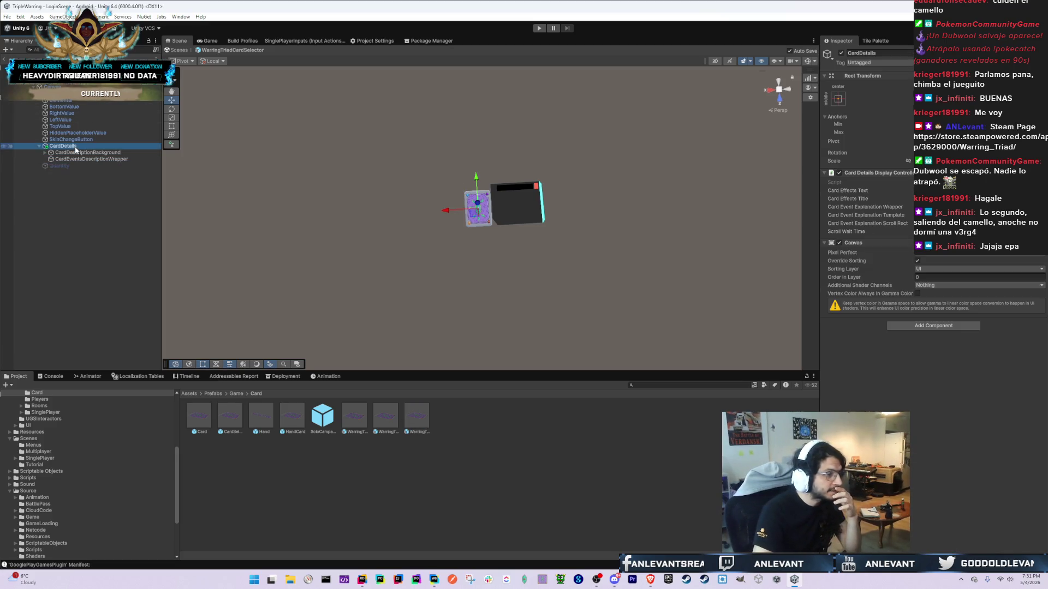
double_click(928, 182)
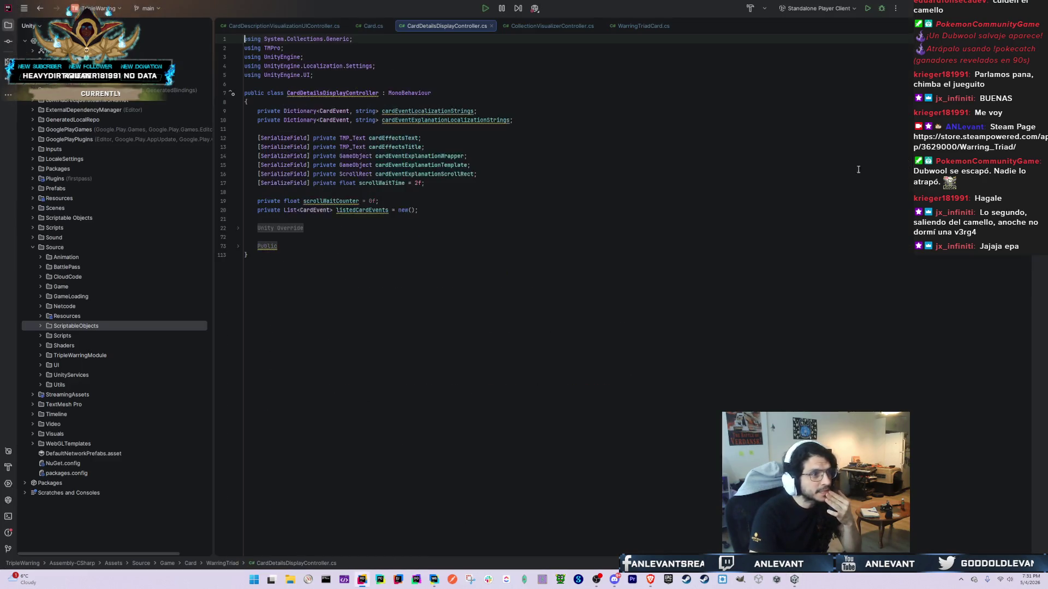
Delete the explanation wrapper, template and scroll rect field declarations.
click(276, 233)
click(475, 207)
click(590, 161)
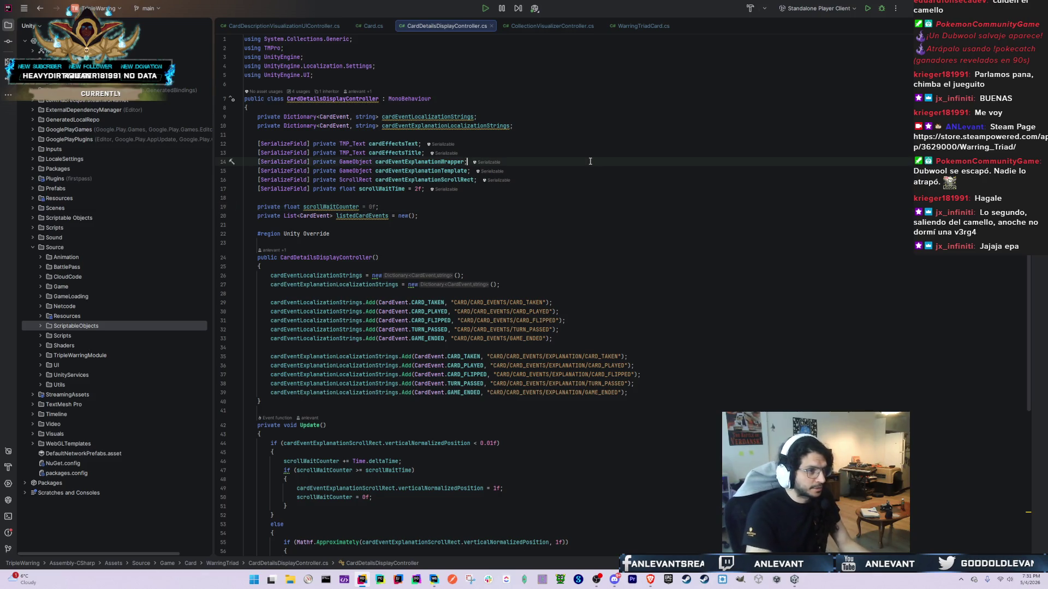
key(Right)
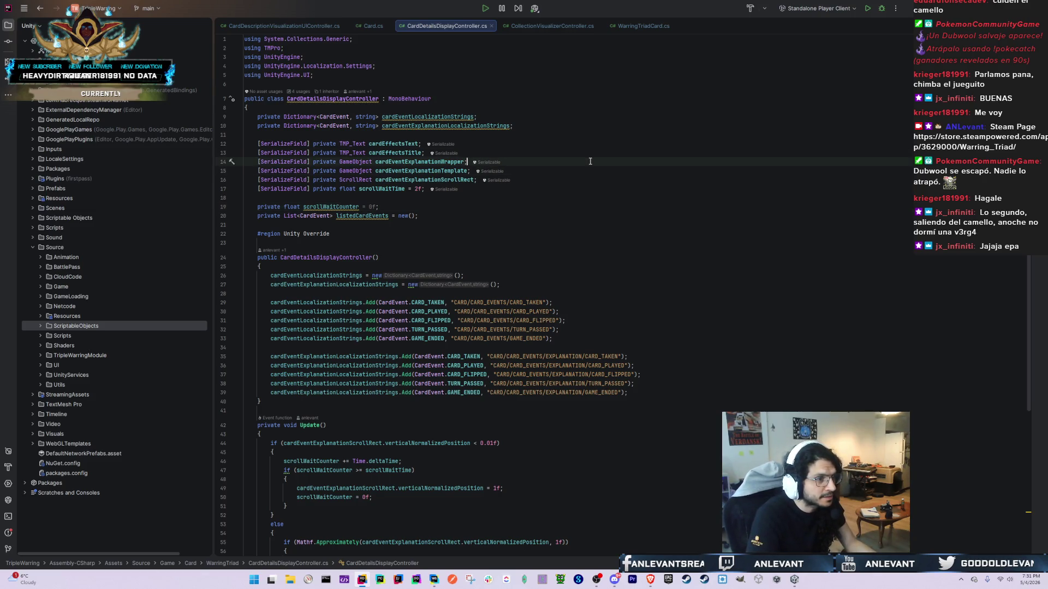
key(Up)
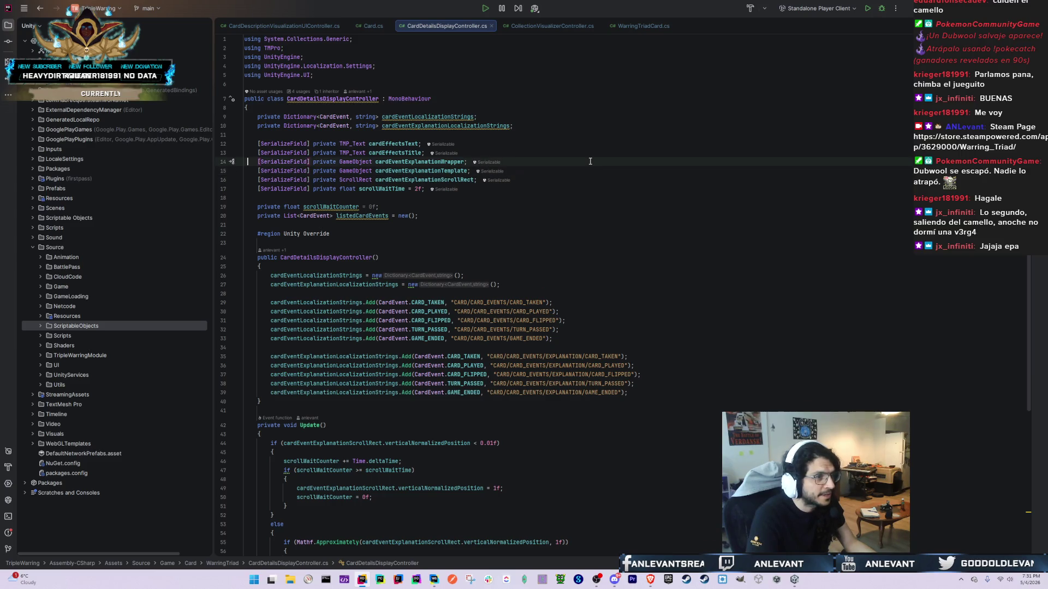
key(shift+Down)
key(shift+Down)
key(shift+Down)
key(shift+Left)
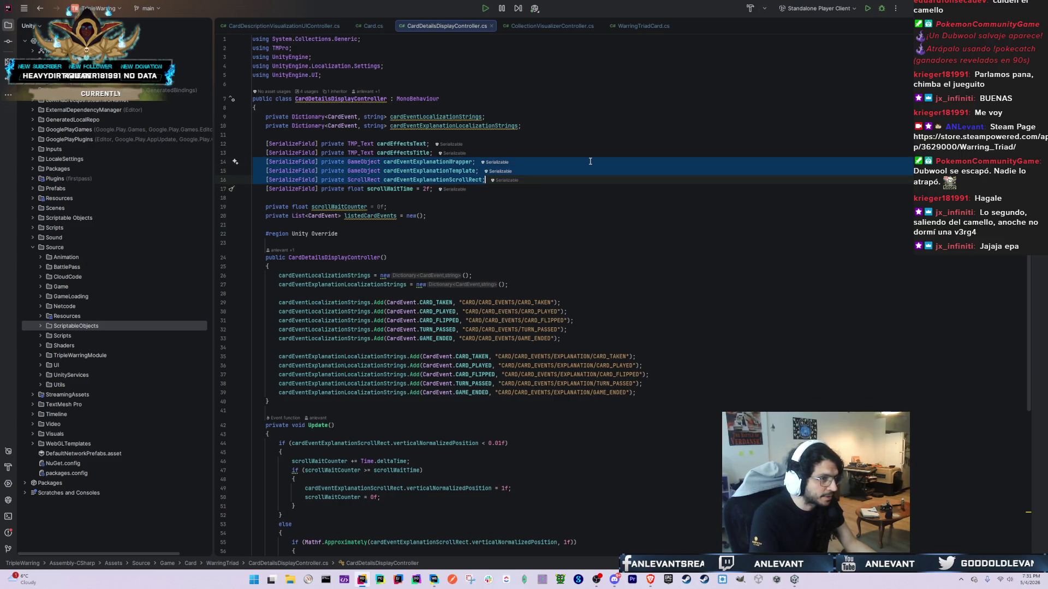
key(BackSpace)
key(BackSpace)
Delete the Update() method and the child-clearing while loop in SetupCardText.
scroll(296, 291, down, 7)
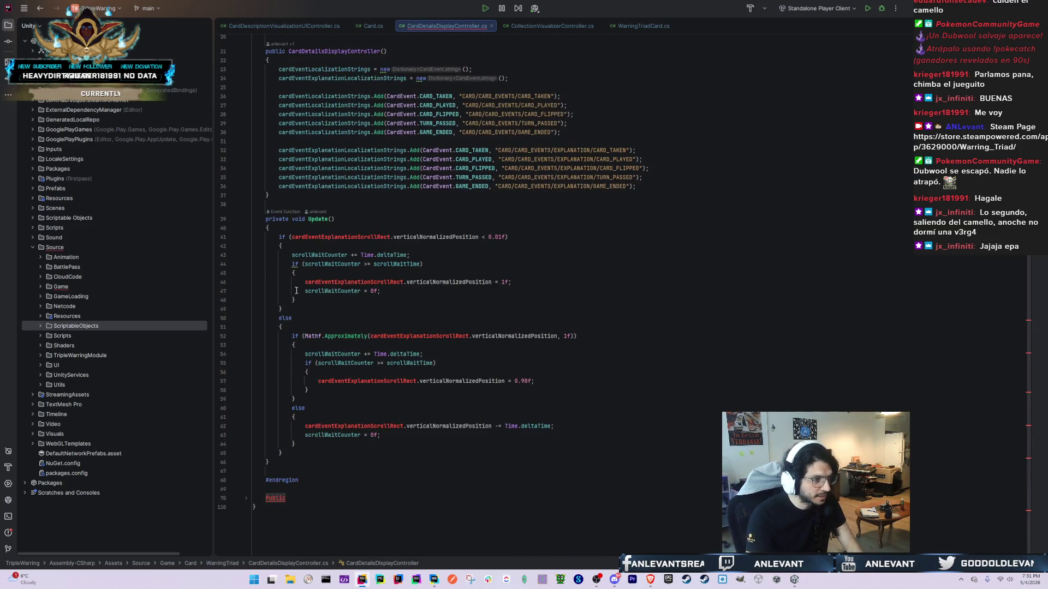
mouse_move(280, 236)
mouse_down()
mouse_move(322, 318)
mouse_move(355, 423)
mouse_move(382, 451)
mouse_move(393, 240)
mouse_move(416, 317)
mouse_move(382, 445)
mouse_up()
mouse_move(267, 462)
mouse_down()
mouse_move(306, 428)
mouse_move(373, 207)
mouse_up()
key(Delete)
click(281, 423)
scroll(337, 330, down, 5)
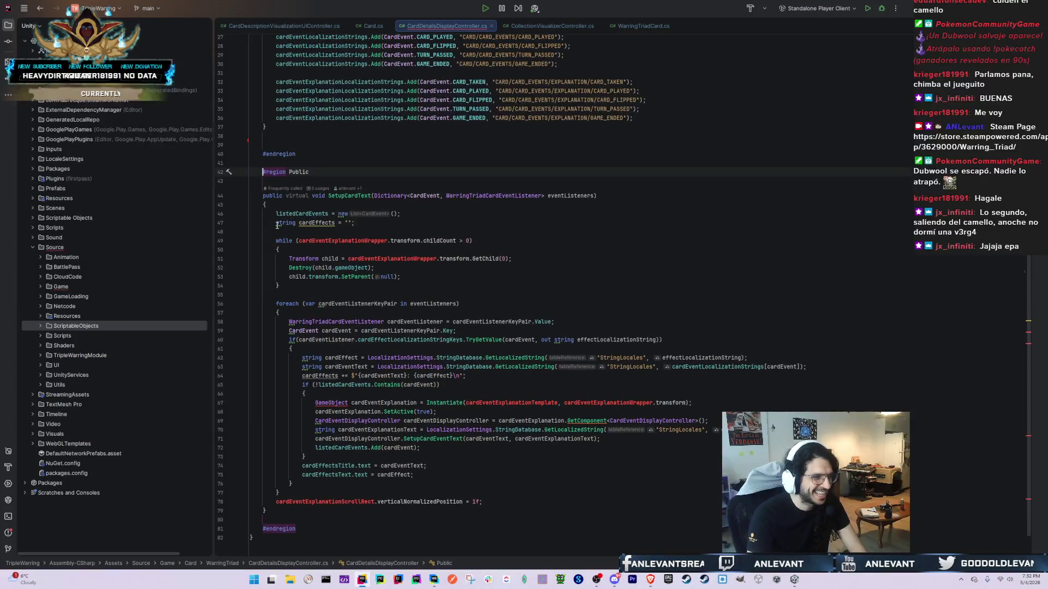
mouse_move(280, 240)
mouse_down()
mouse_move(327, 261)
mouse_move(331, 291)
mouse_up()
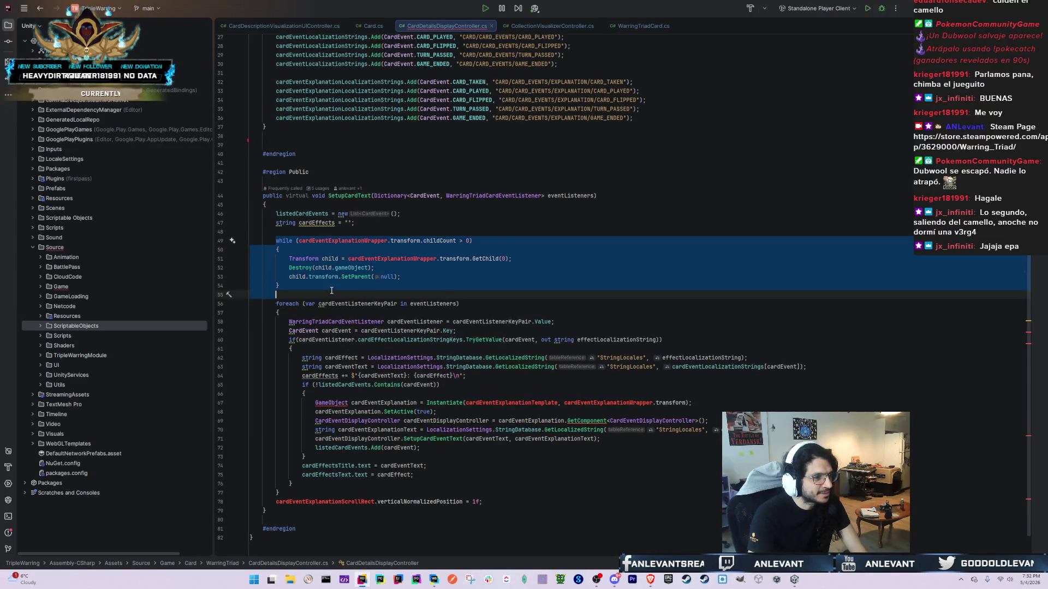
key(Delete)
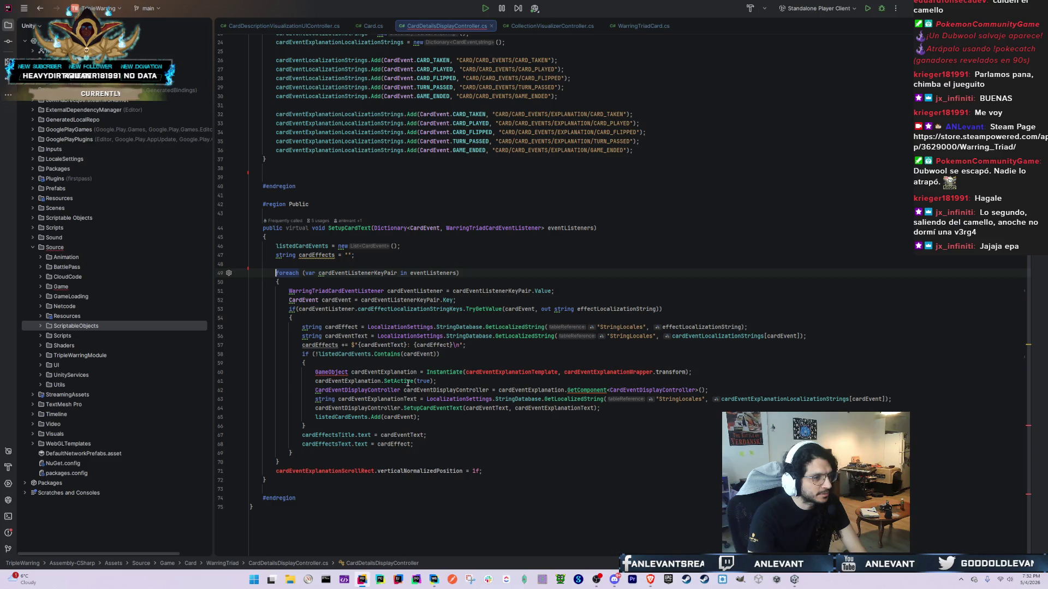
Remove the Instantiate, SetActive, GetComponent and SetupCardEventText lines from SetupCardText.
triple_click(647, 372)
key(Delete)
click(521, 380)
key(shift+Home)
key(BackSpace)
key(BackSpace)
click(751, 391)
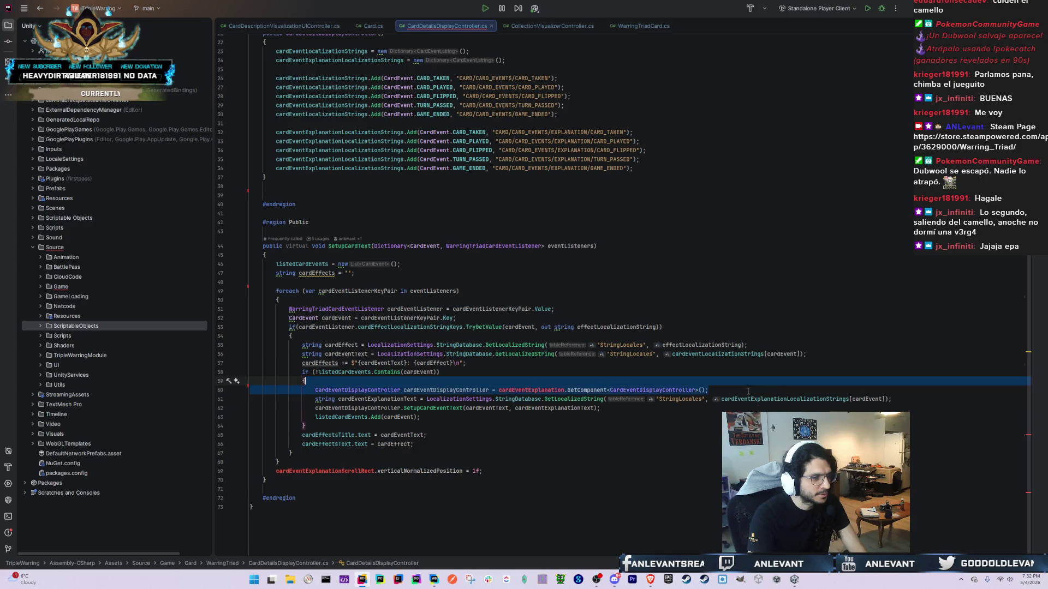
key(shift+Home)
key(BackSpace)
key(BackSpace)
key(Down)
key(Down)
key(Down)
key(End)
key(Up)
key(End)
key(shift+Home)
key(BackSpace)
key(BackSpace)
Remove the explanation text string line and the scroll position reset line.
click(305, 408)
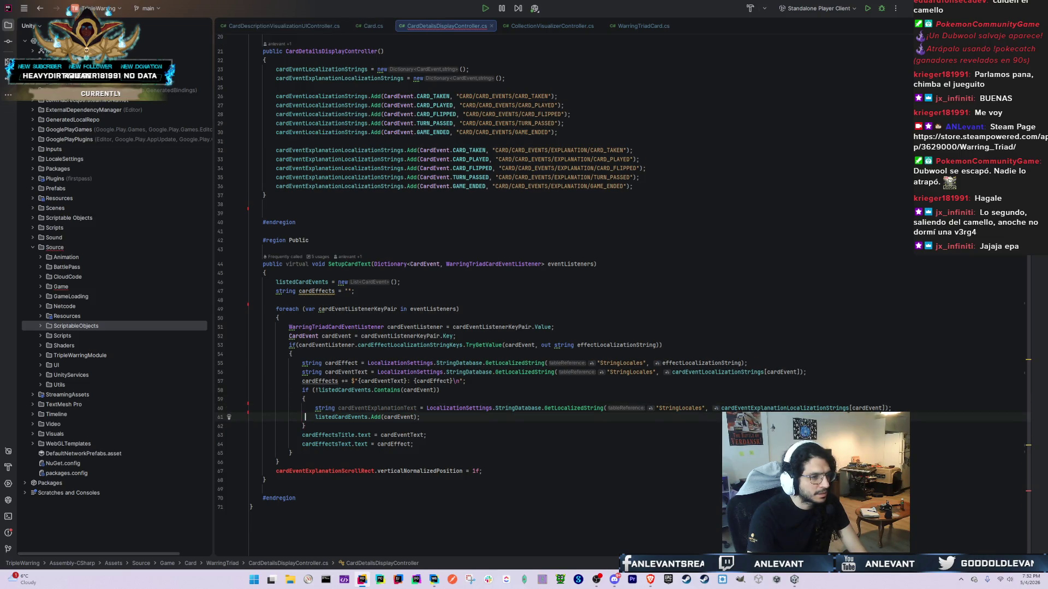
click(250, 425)
key(Up)
key(Up)
key(End)
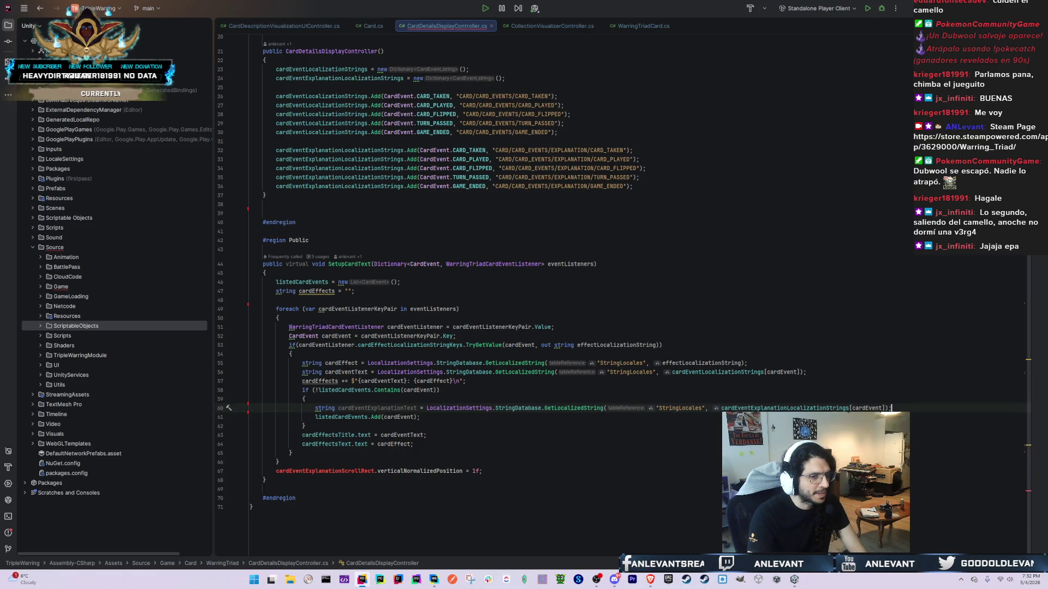
key(shift+Up)
key(BackSpace)
click(420, 417)
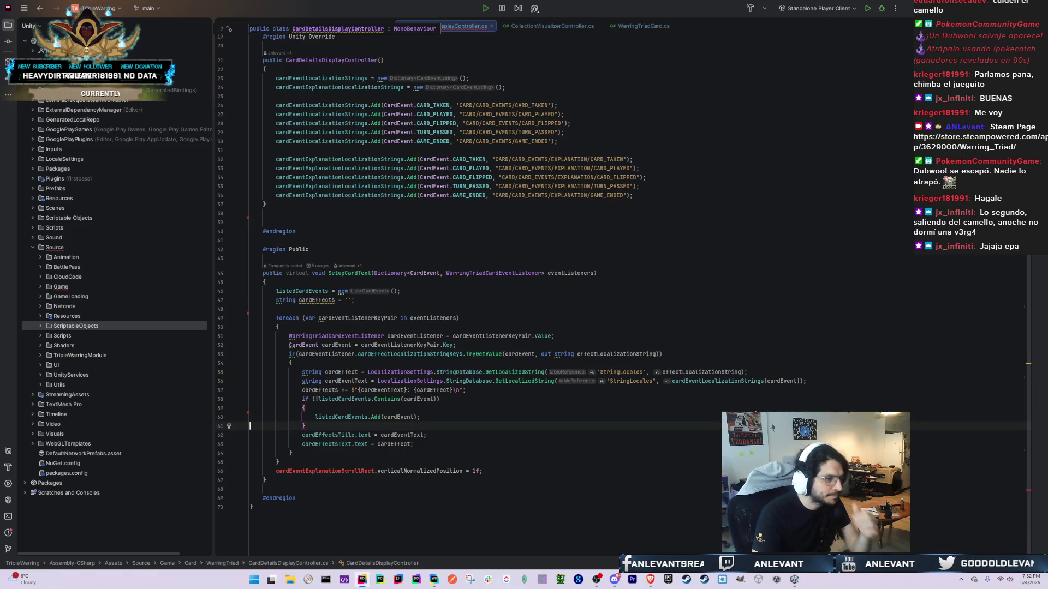
key(Down)
key(Down)
key(Down)
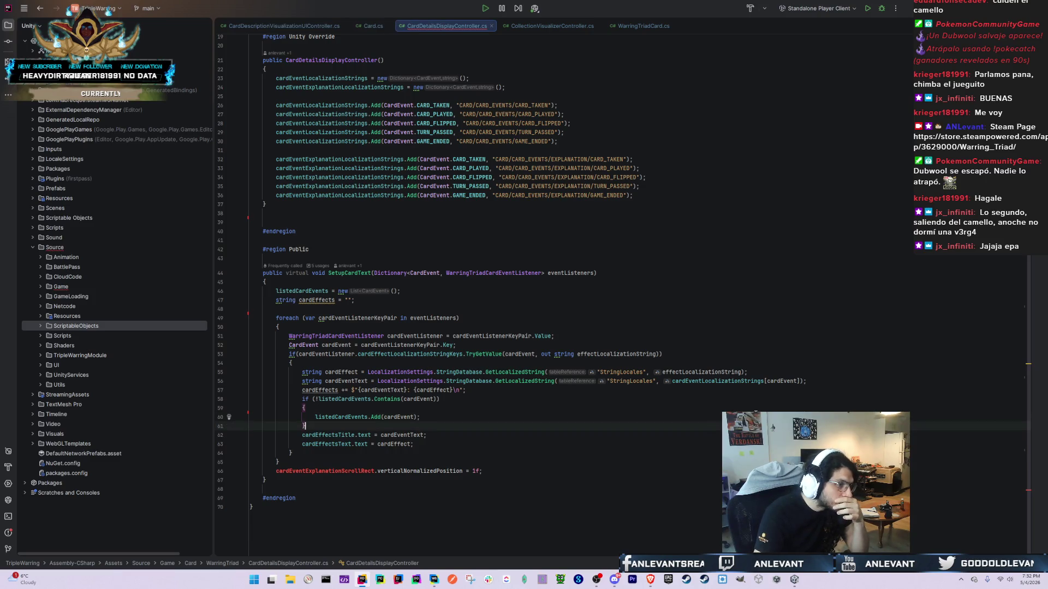
key(Up)
key(End)
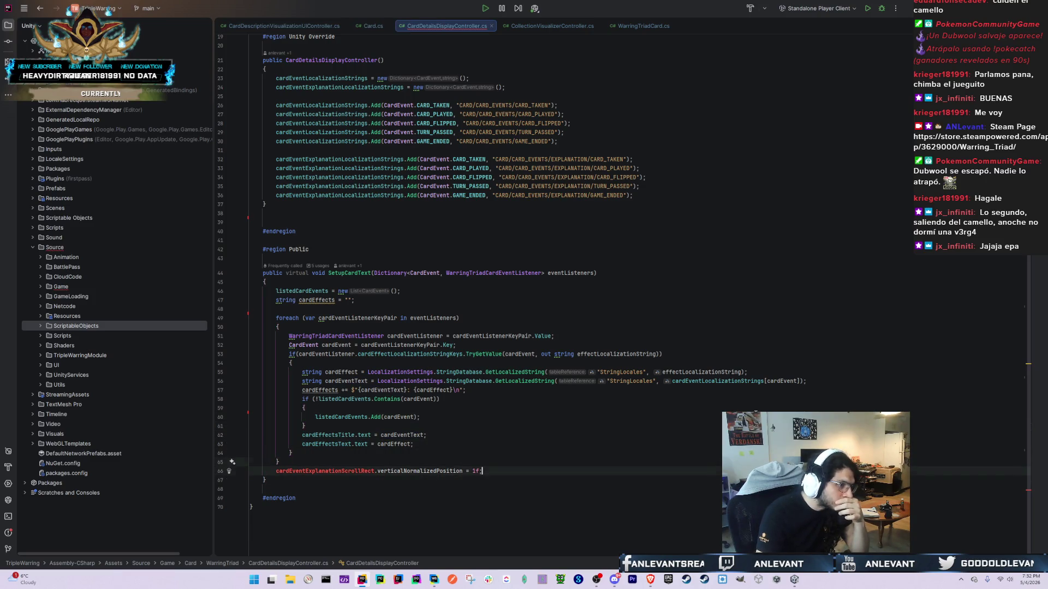
key(shift+Up)
key(BackSpace)
key(Up)
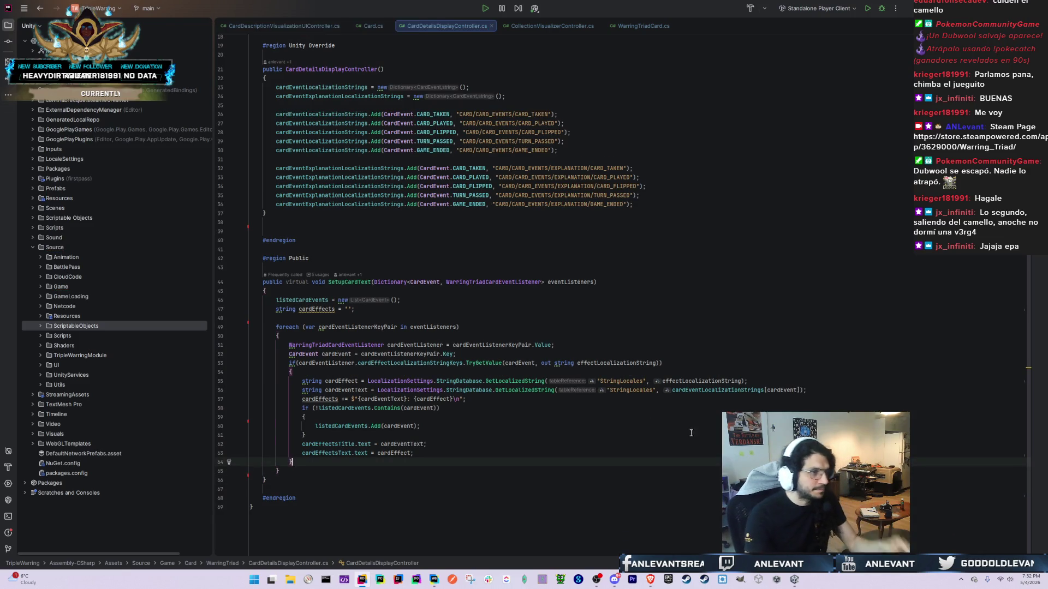
scroll(682, 396, up, 5)
Let Unity recompile, check the CardEventsDescriptionWrapper object, then bring up the browser.
key(alt+Tab)
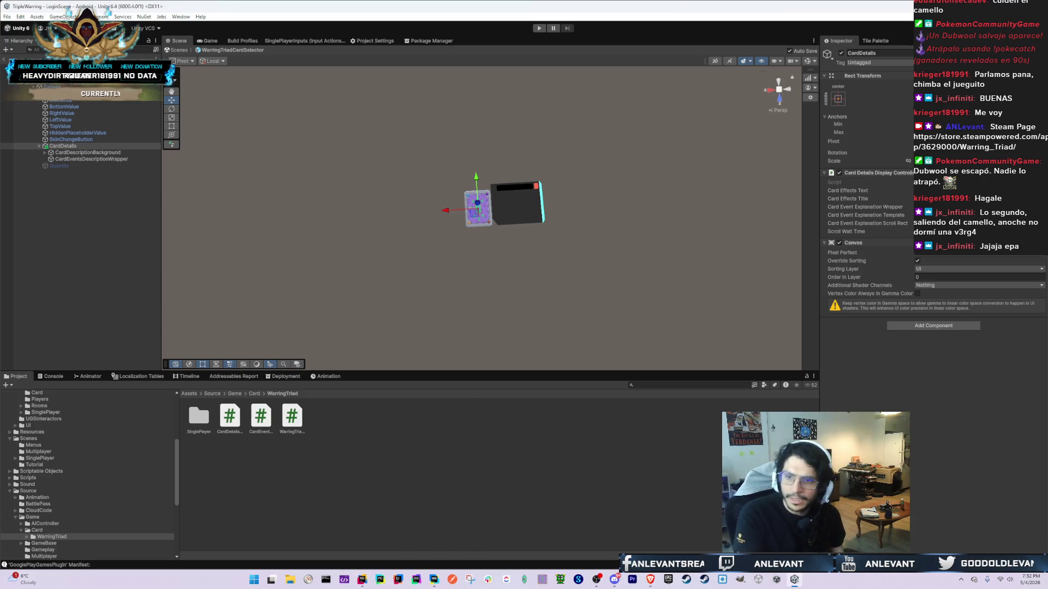
click(91, 159)
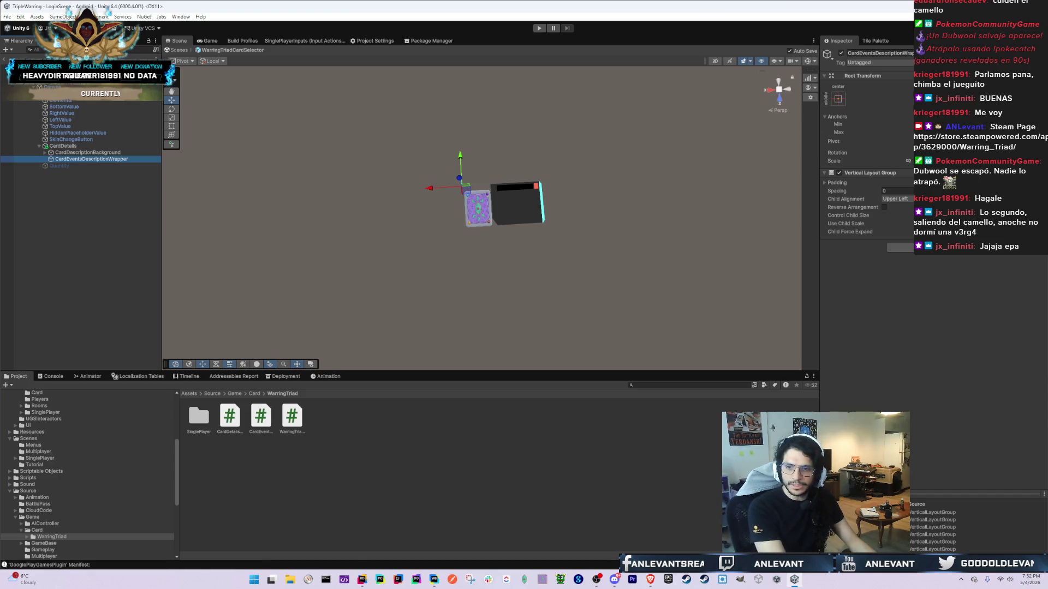
key(alt+Tab)
click(650, 579)
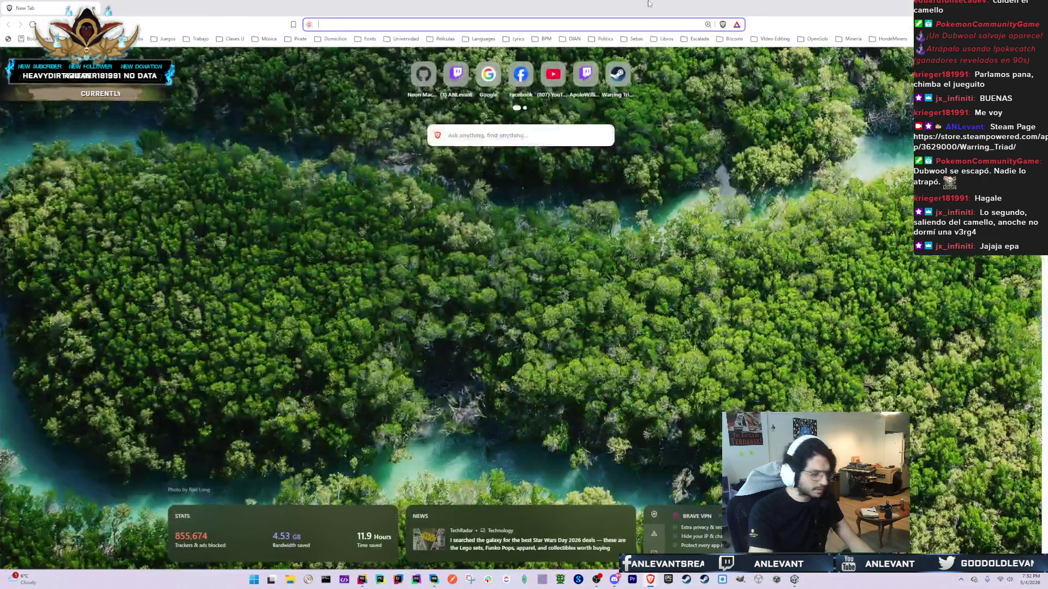
Open the StreamElements dashboard and highlight the !commands response on the public Commands page.
text(stream)
key(Return)
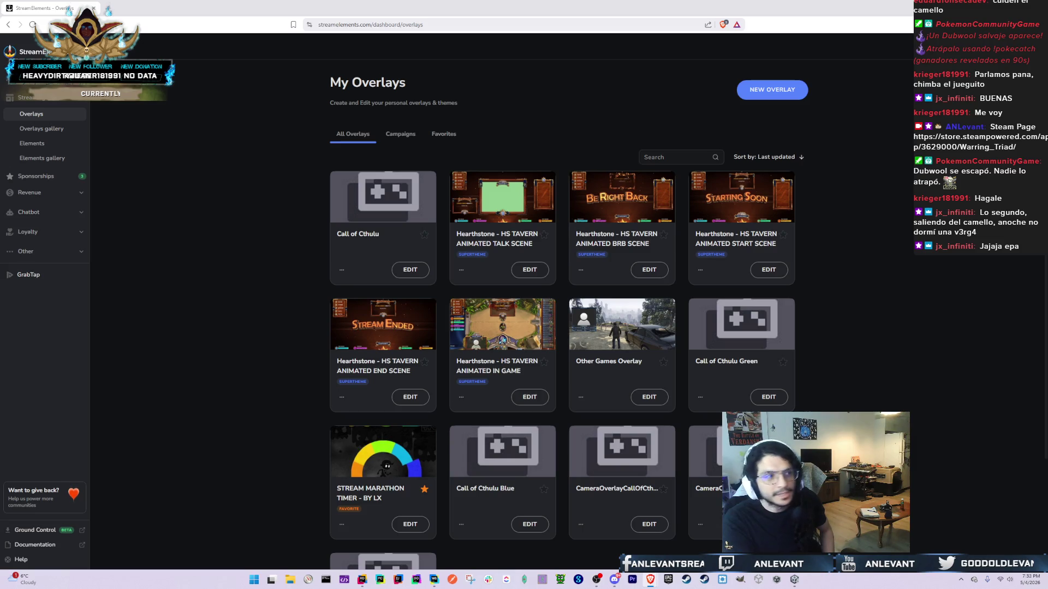
key(alt+Left)
scroll(357, 198, down, 1)
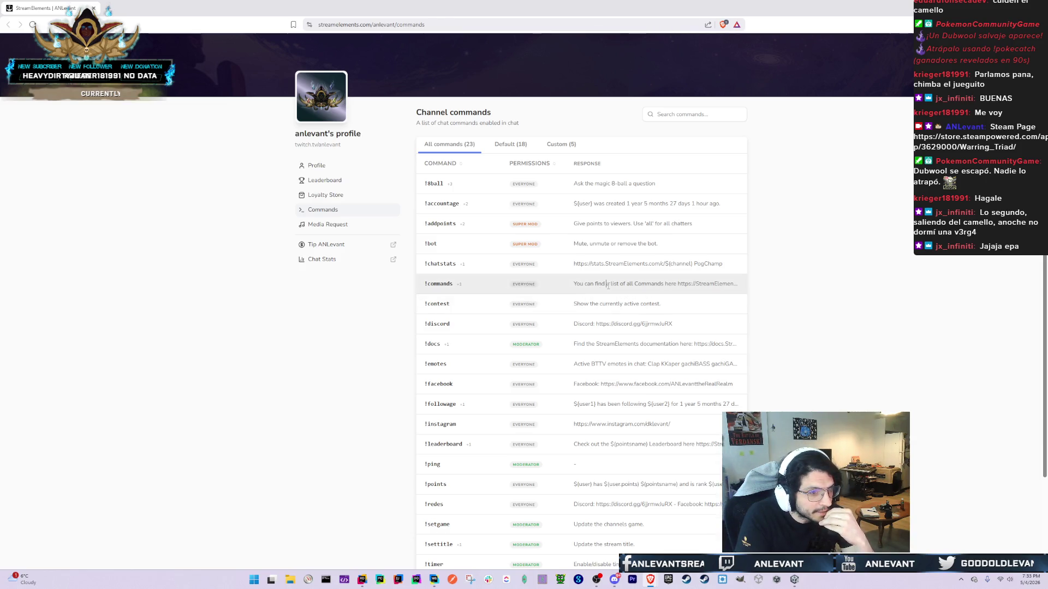
drag(608, 286, 693, 285)
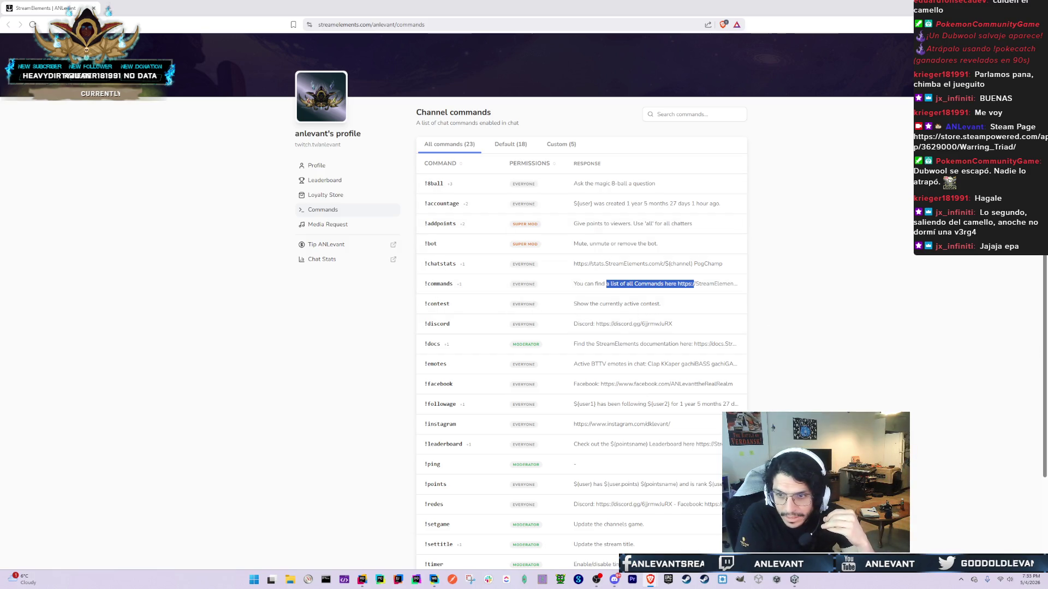
Clear the text selection, skim the 23-command list, and return to Unity.
key(alt+Tab)
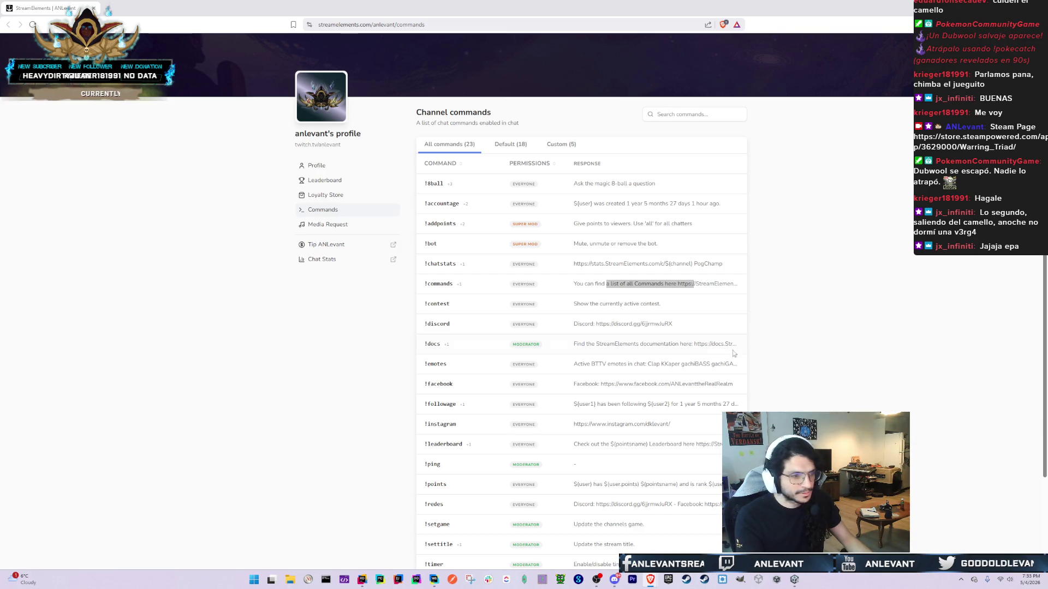
click(765, 292)
scroll(847, 292, down, 2)
scroll(846, 291, up, 3)
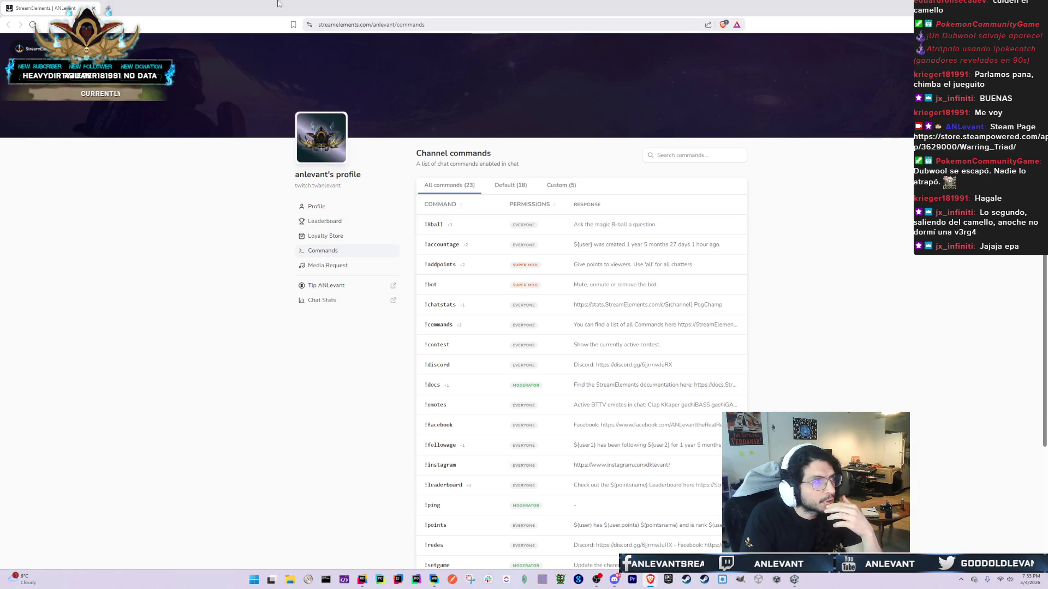
key(alt+Tab)
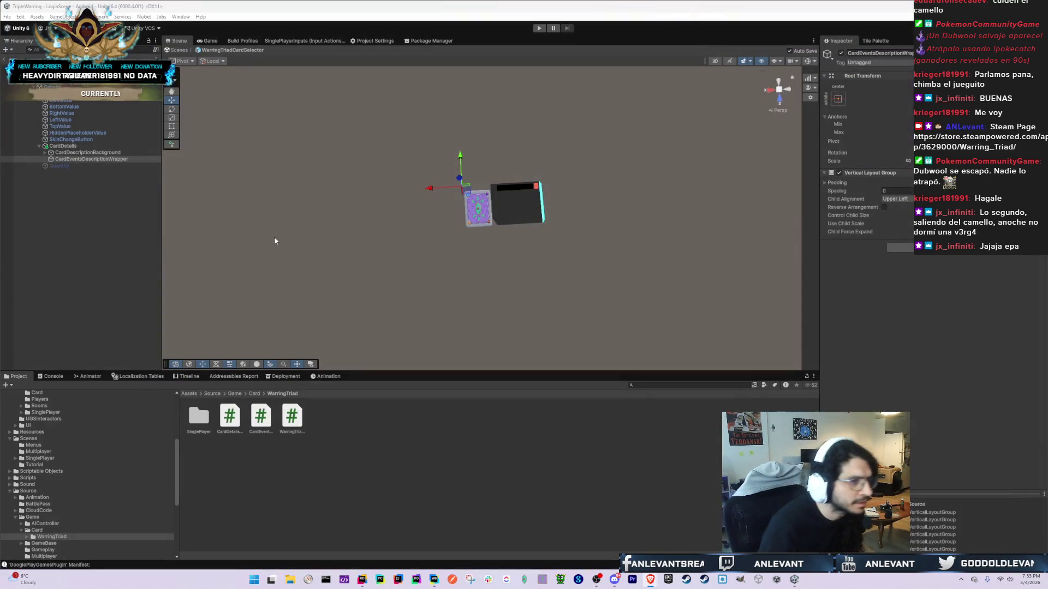
Check CardEventsDescriptionWrapper and CardDetails in the card prefab, then exit Prefab Mode to LoginScene.
click(125, 160)
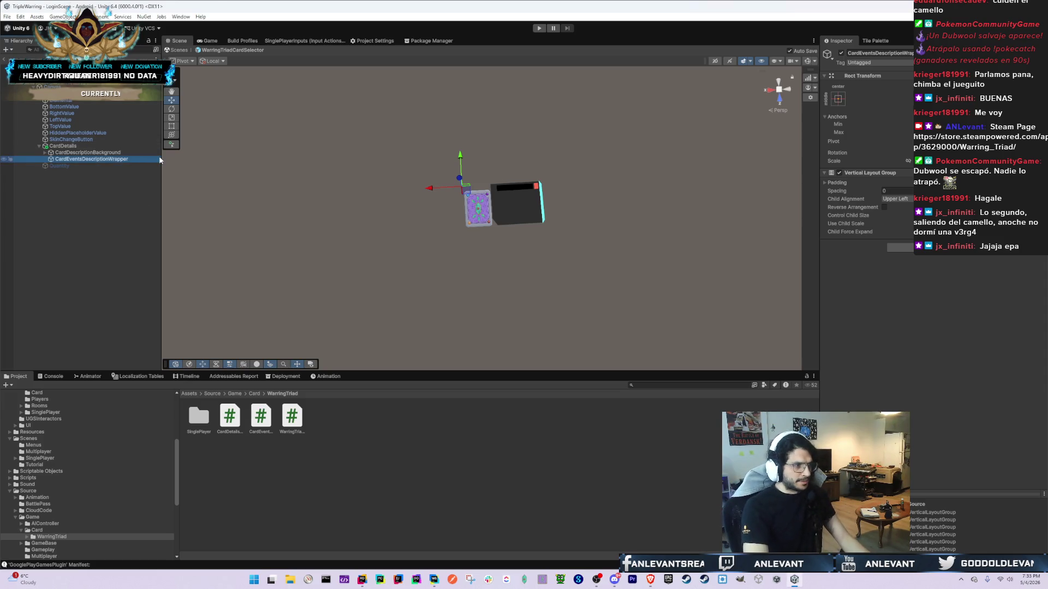
mouse_move(572, 147)
mouse_down()
mouse_move(590, 161)
mouse_move(580, 156)
mouse_move(591, 132)
mouse_move(573, 190)
mouse_up()
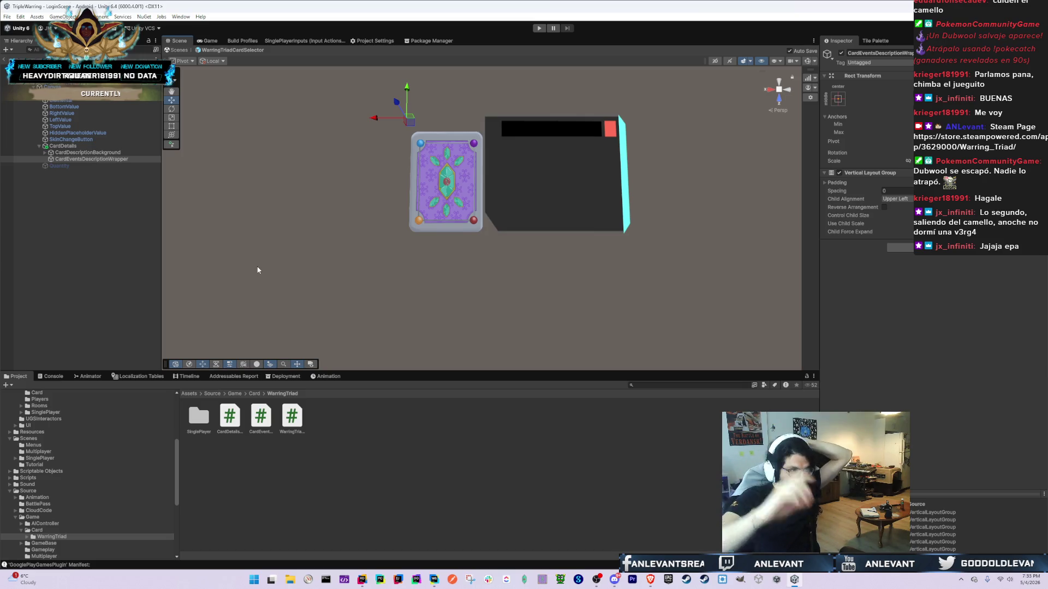
click(110, 152)
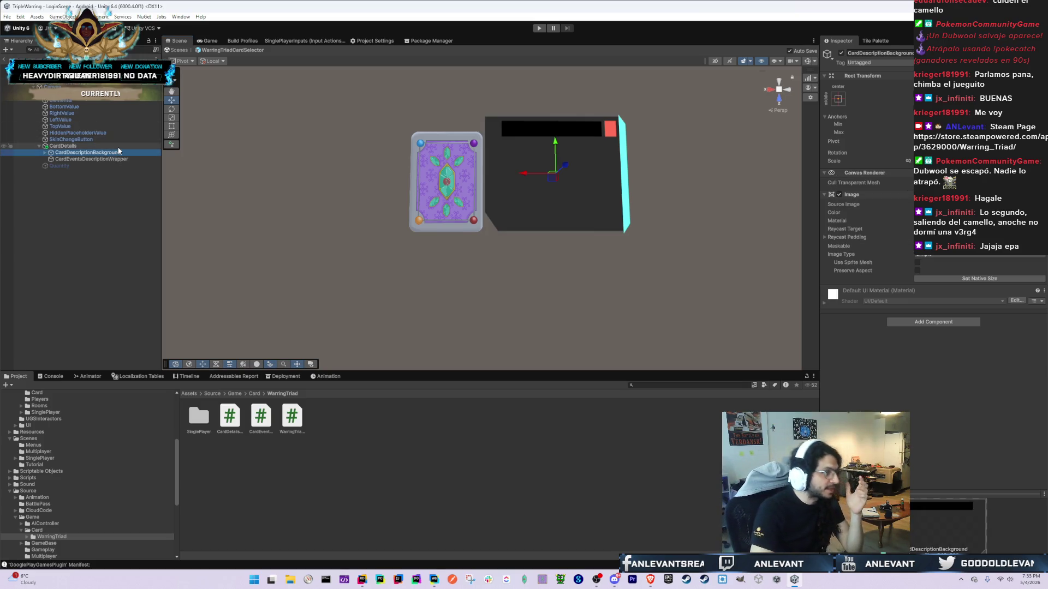
click(4, 57)
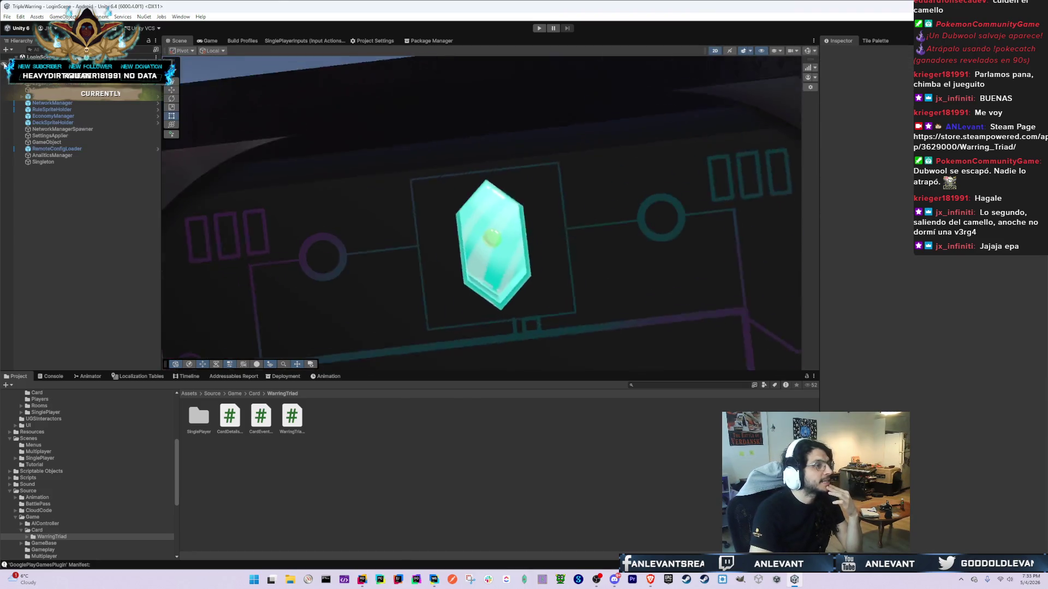
Enter Play mode until the Username/Password login screen loads, then bring OBS Studio forward.
click(537, 27)
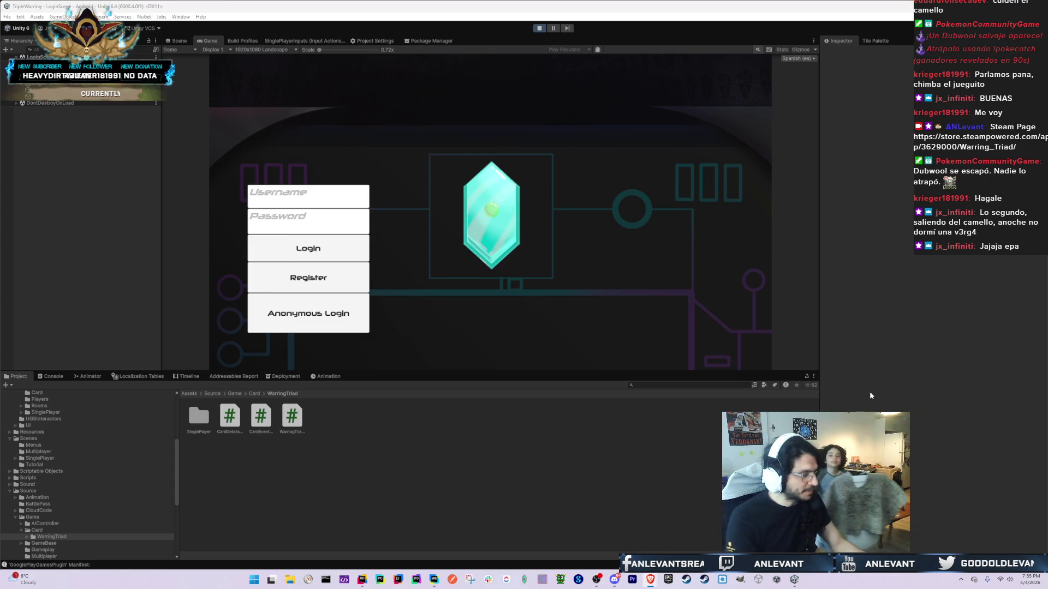
key(alt+Tab)
click(736, 289)
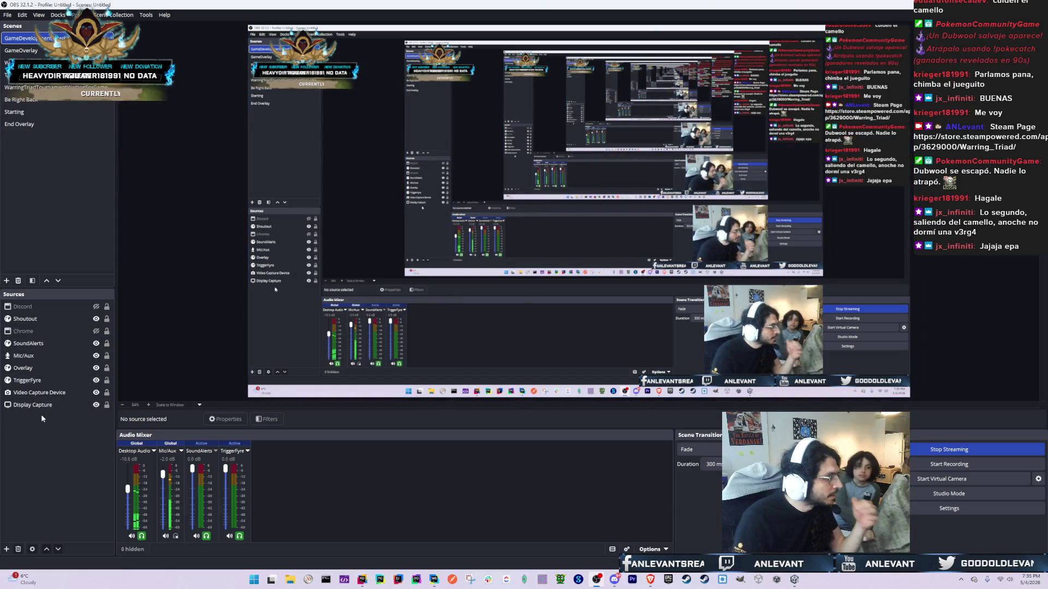
Refresh the cache of the Overlay browser source's page, then switch back to Unity.
double_click(23, 368)
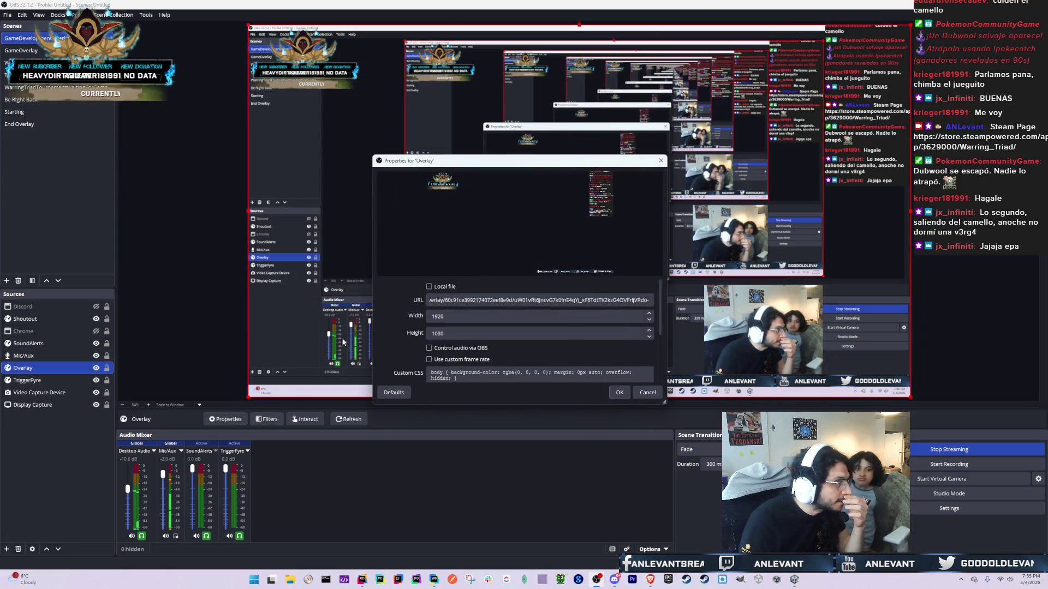
click(647, 392)
click(31, 377)
double_click(25, 368)
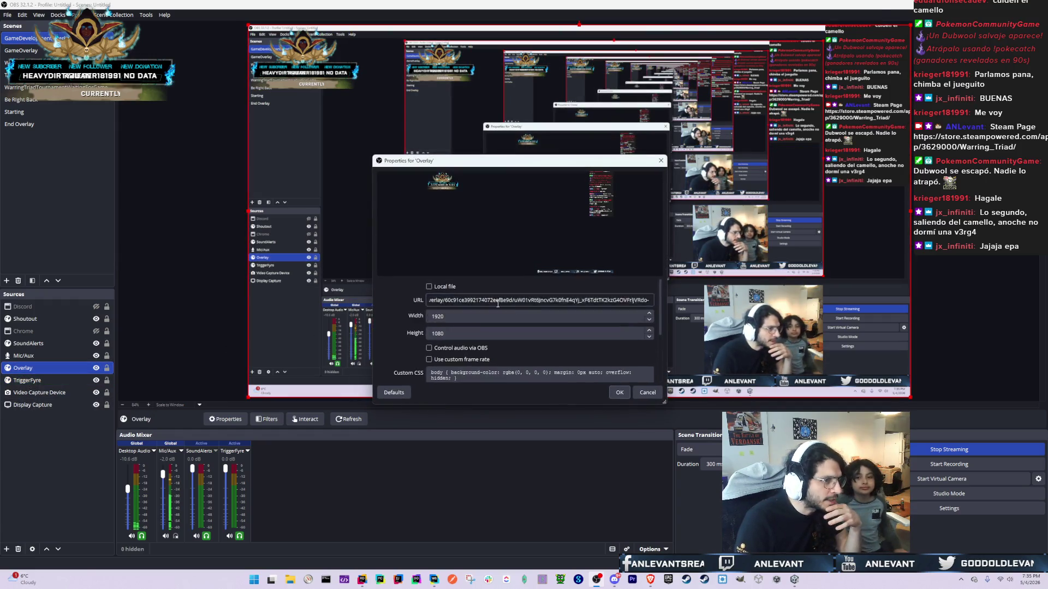
click(469, 372)
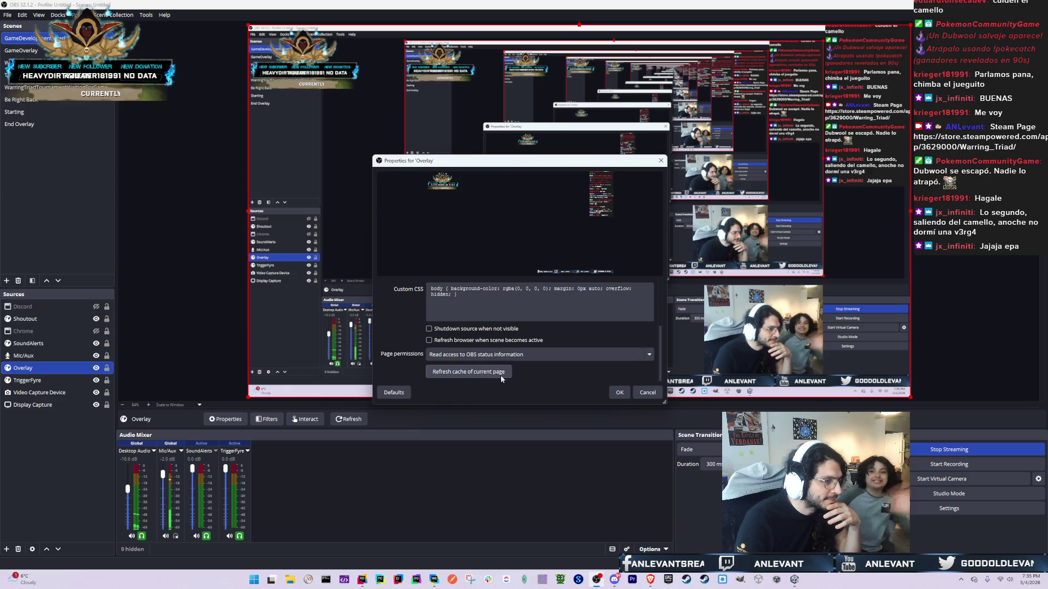
click(619, 393)
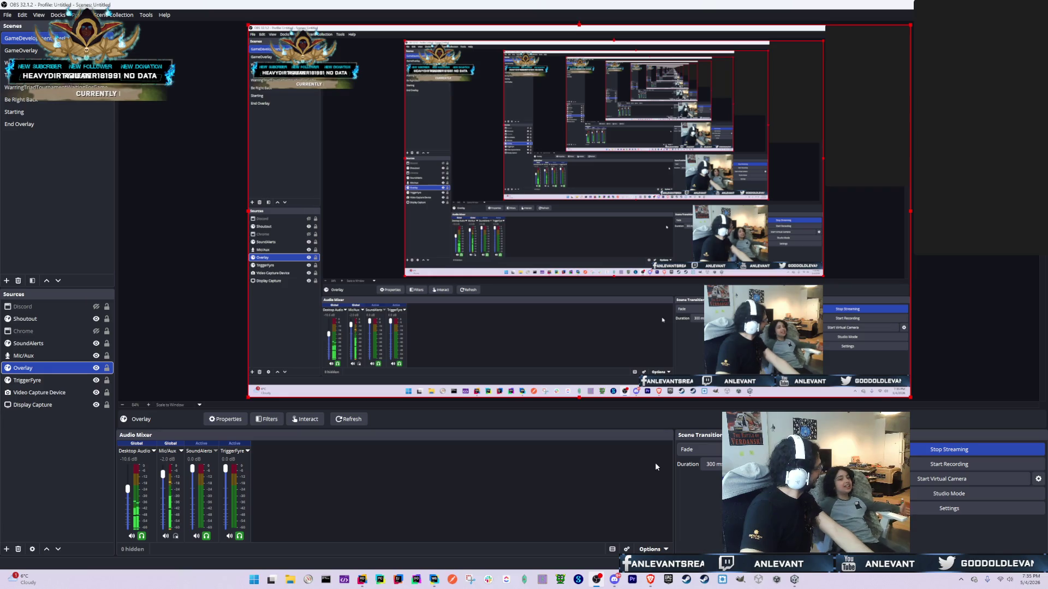
key(alt+Tab)
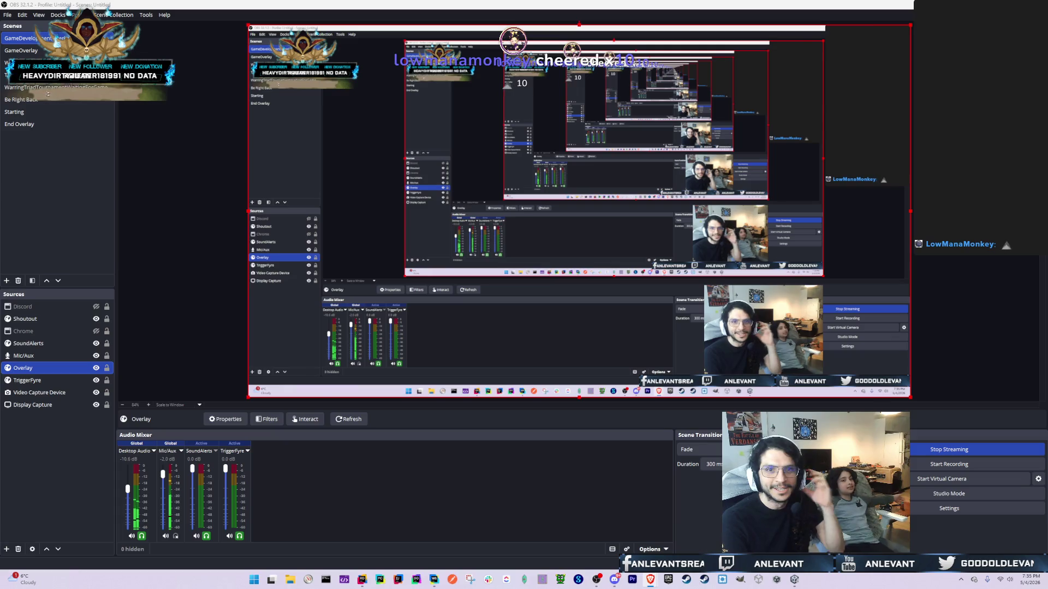
key(super+shift+Right)
key(alt+Tab)
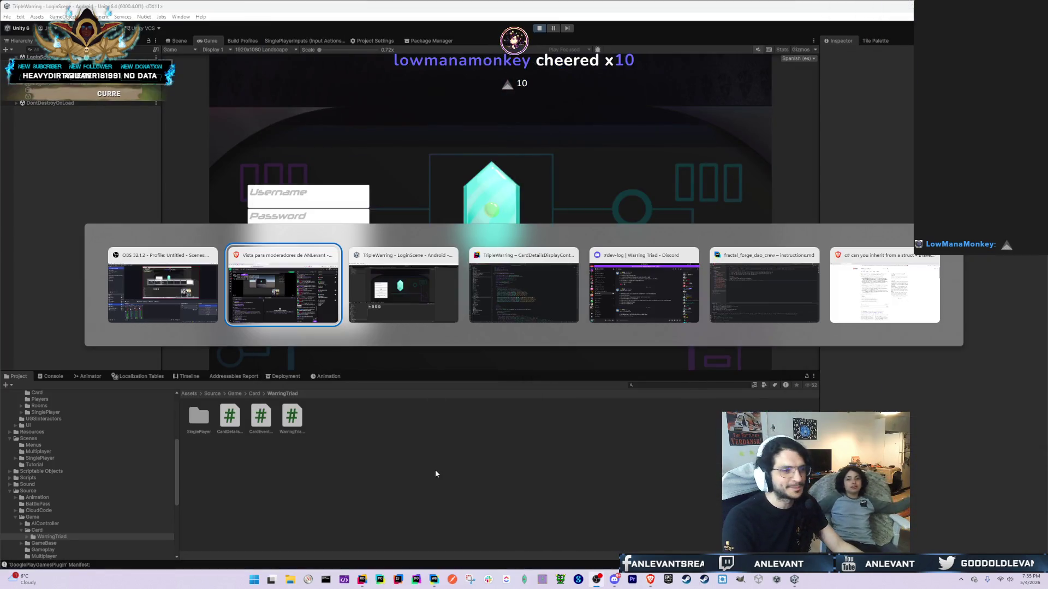
key(alt+Tab)
key(alt+shift+Tab)
key(alt+shift+Tab)
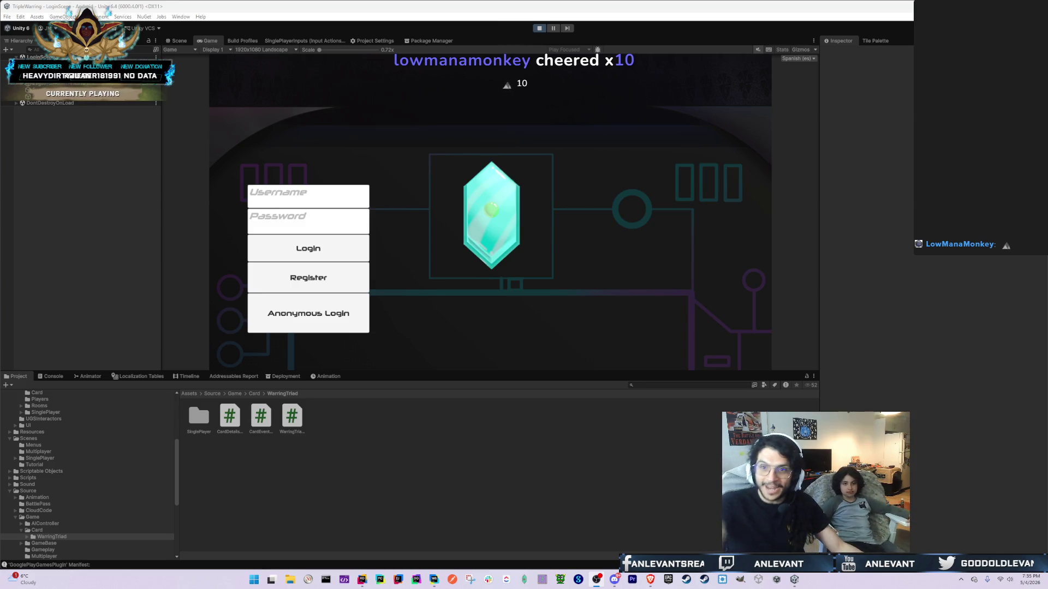
key(alt+Tab)
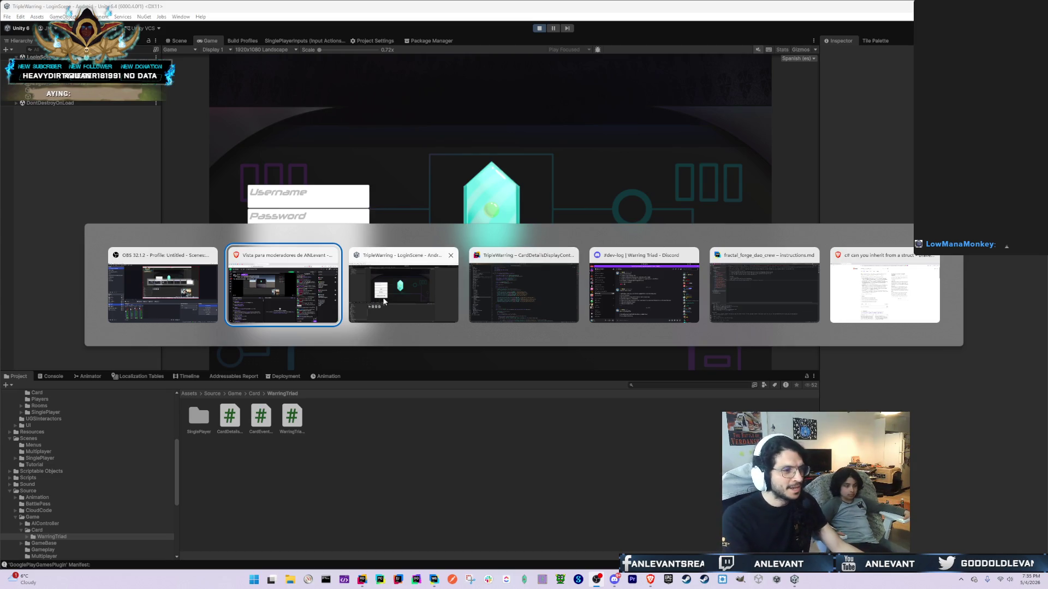
click(332, 311)
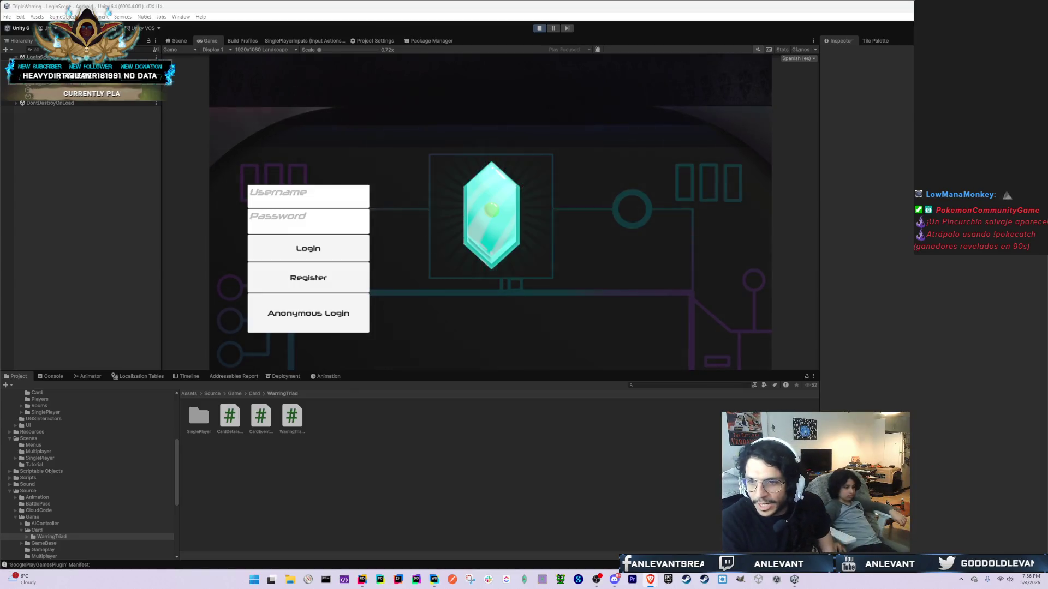
key(alt+Tab)
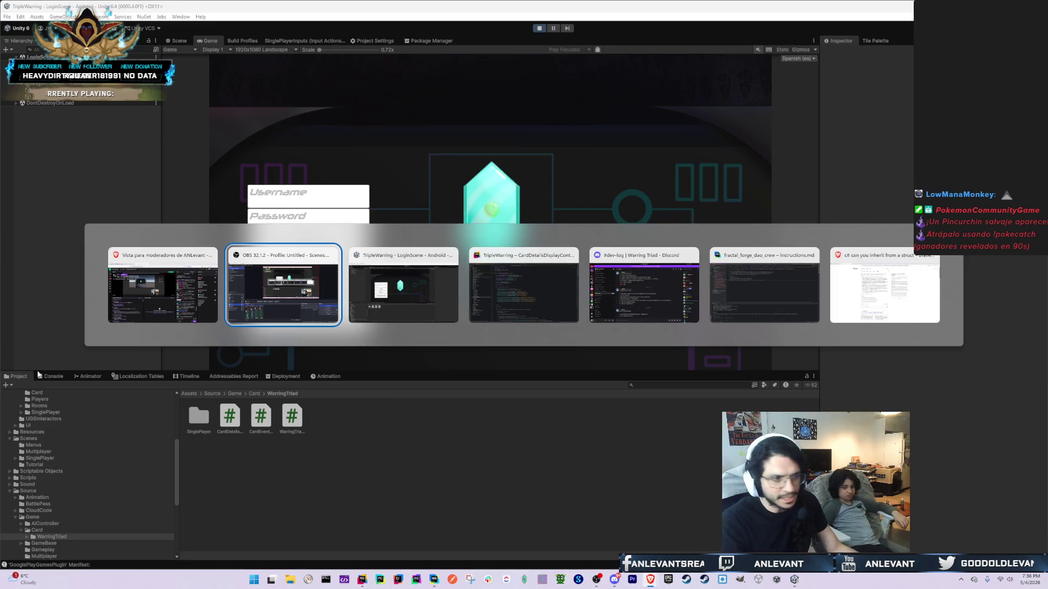
click(328, 299)
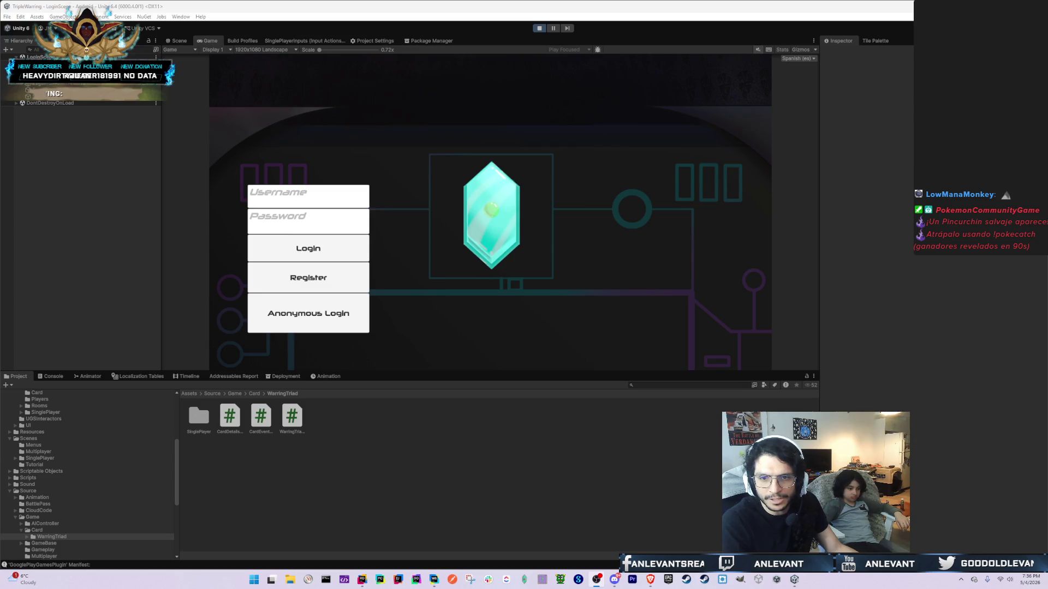
key(alt+Tab)
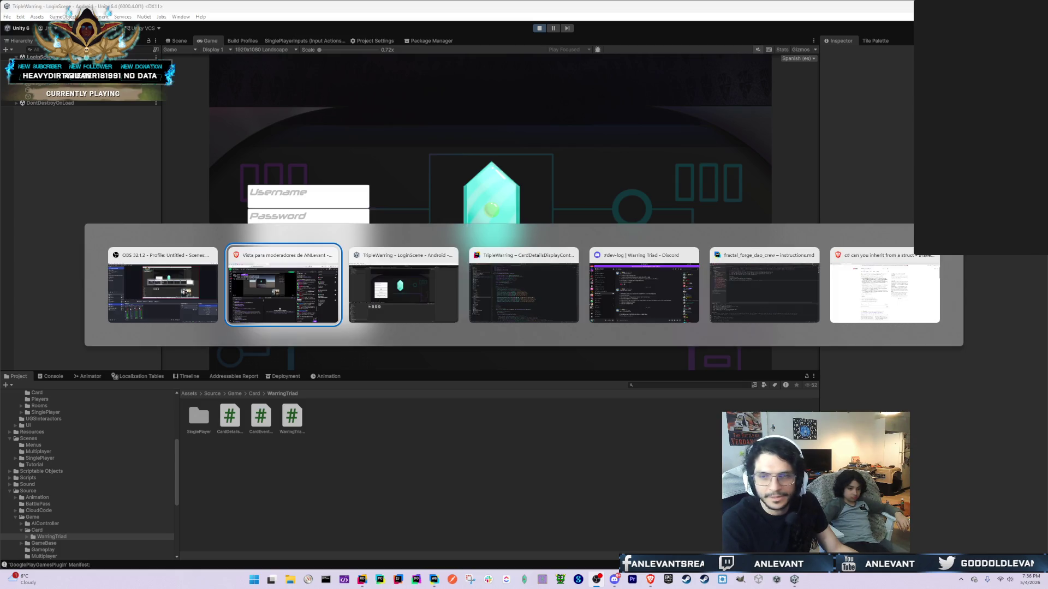
click(838, 264)
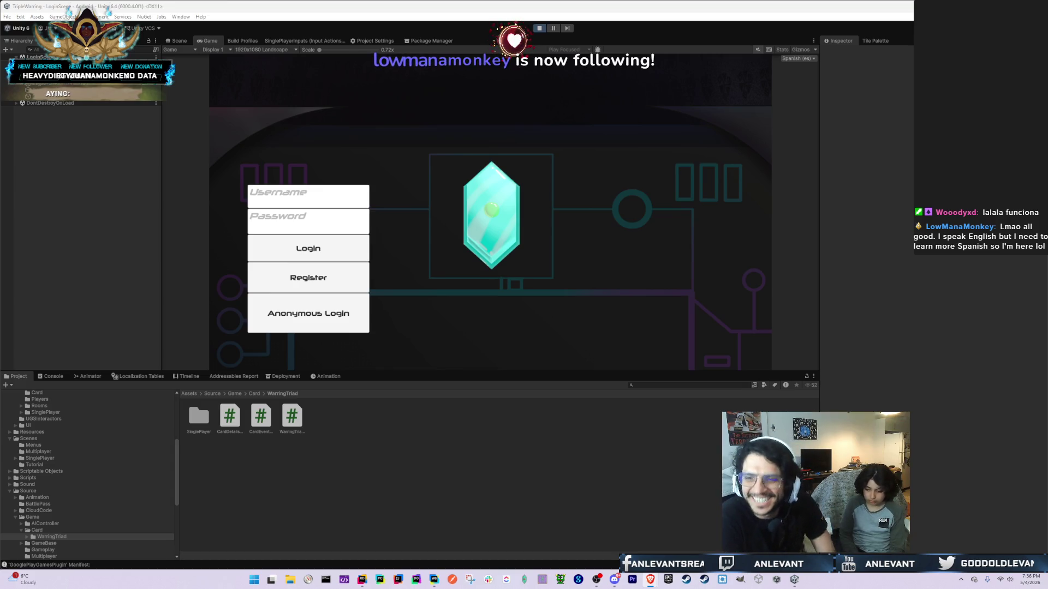
key(alt+Tab)
key(Tab)
key(Tab)
key(shift+Tab)
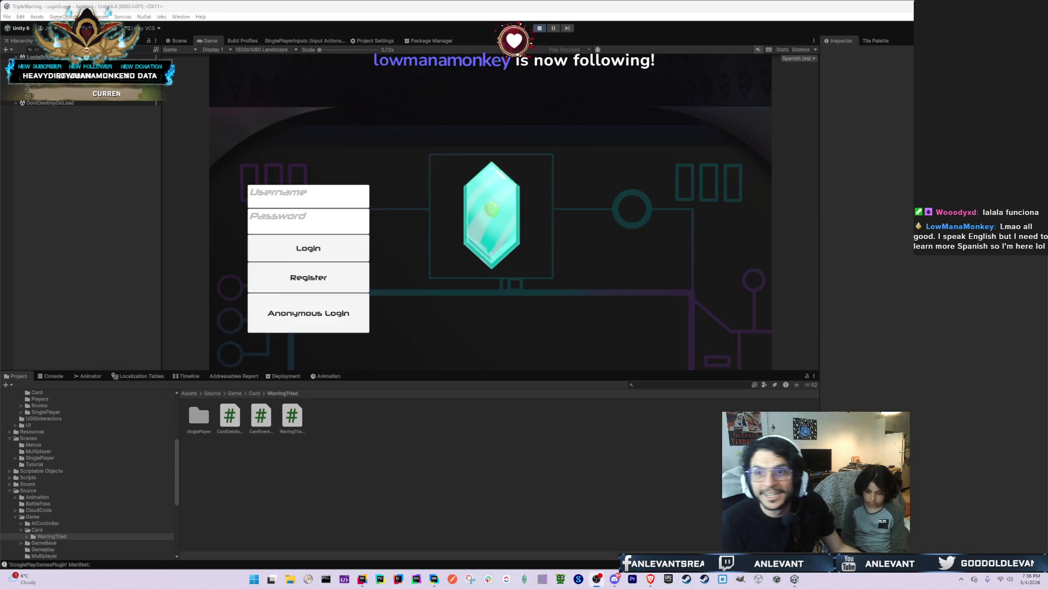
key(alt+Tab)
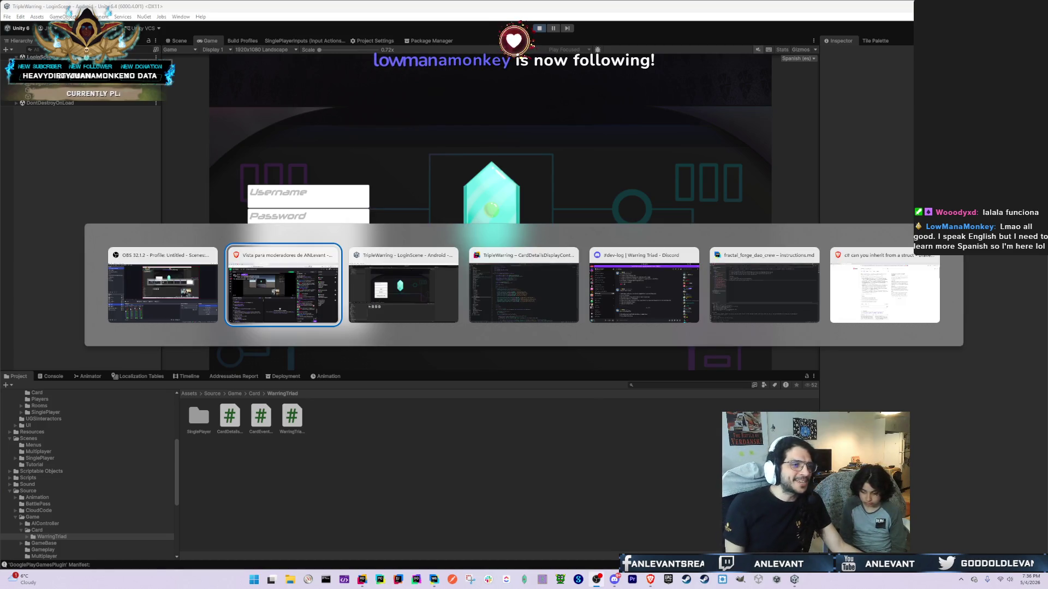
key(alt+Tab)
key(Tab)
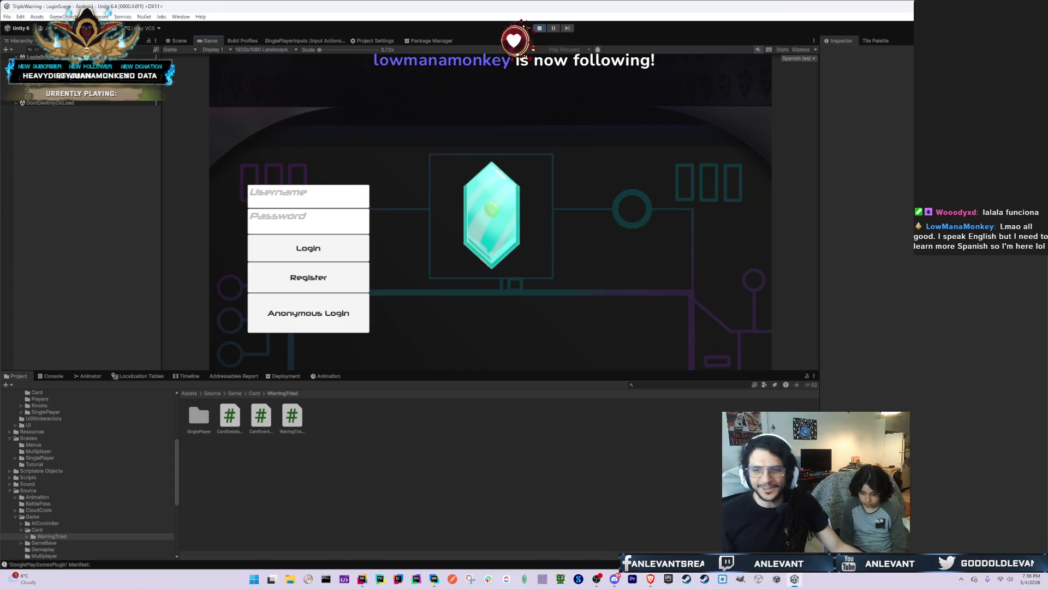
key(alt+Tab)
key(Tab)
key(shift+Tab)
key(Escape)
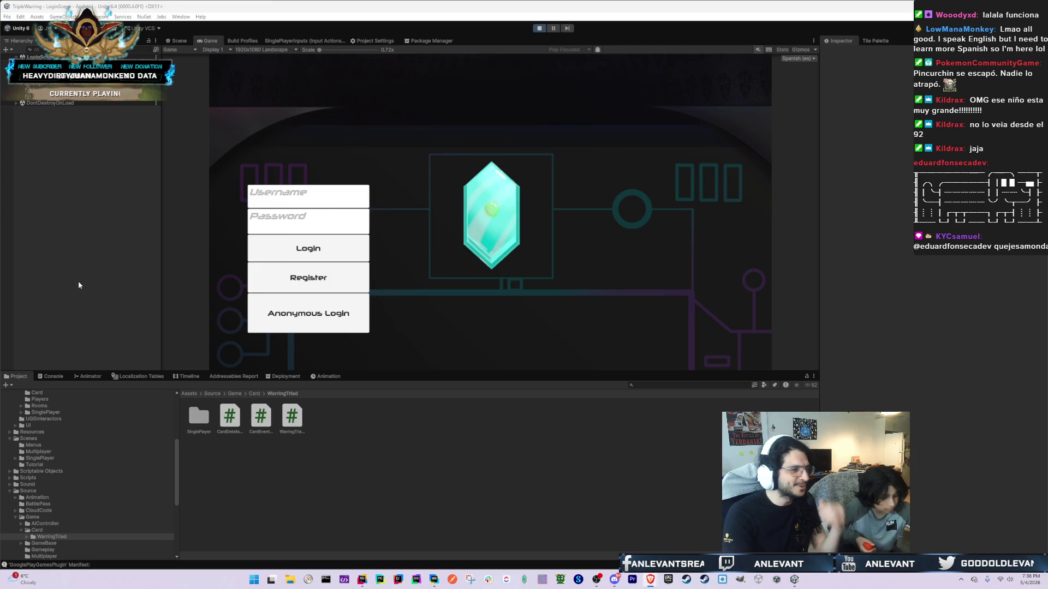
Log in to the game with the account username and password, then switch to the browser.
click(345, 200)
text(admin)
click(326, 229)
text(***********)
click(328, 254)
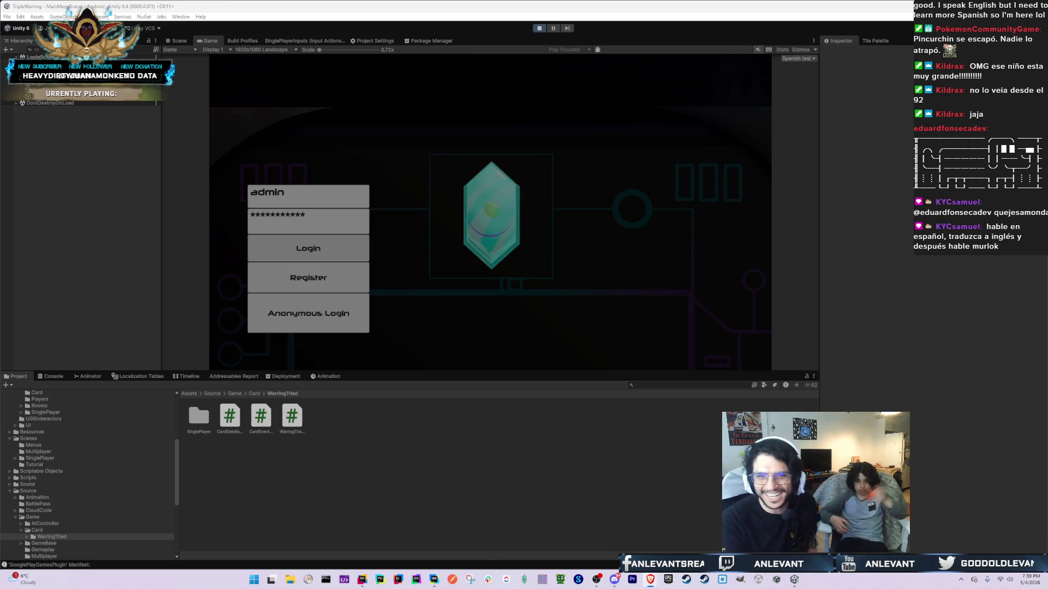
key(alt+Tab)
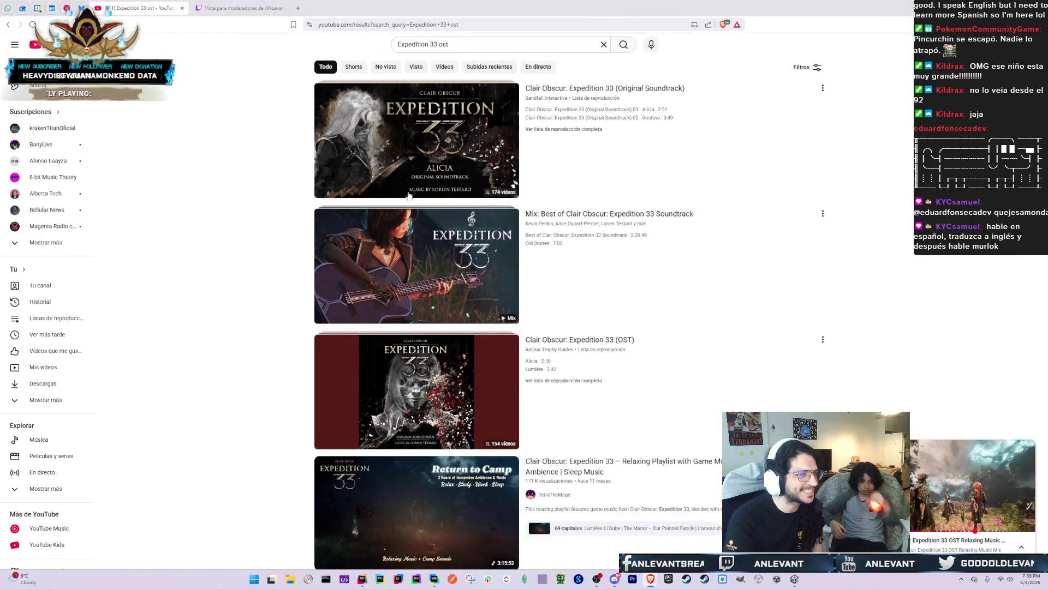
Search YouTube for 'Expedition 33 battle music ost', play the top result, and expand Unity's Console.
scroll(522, 390, down, 2)
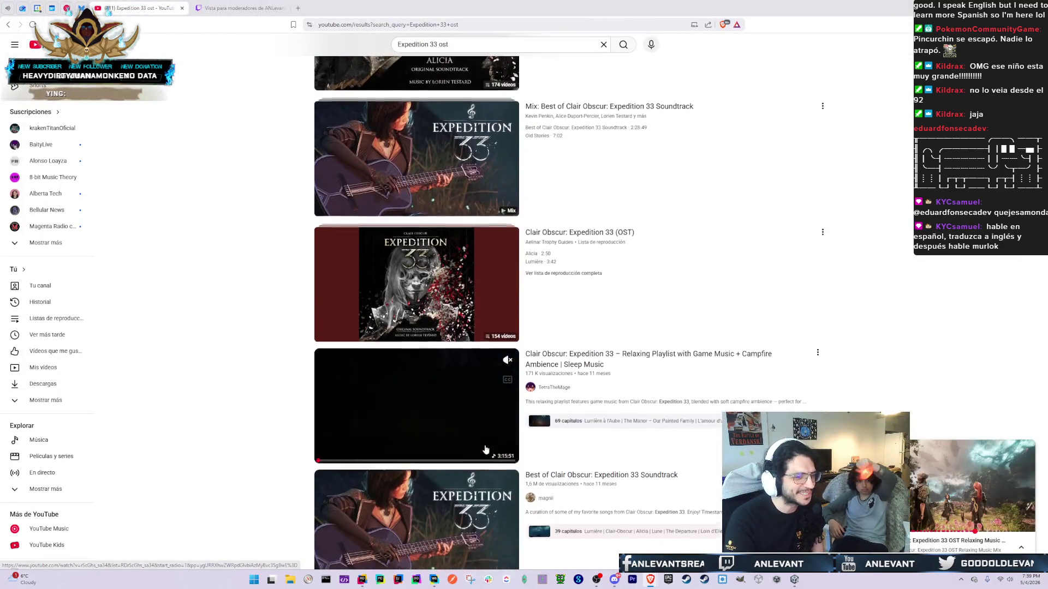
click(484, 45)
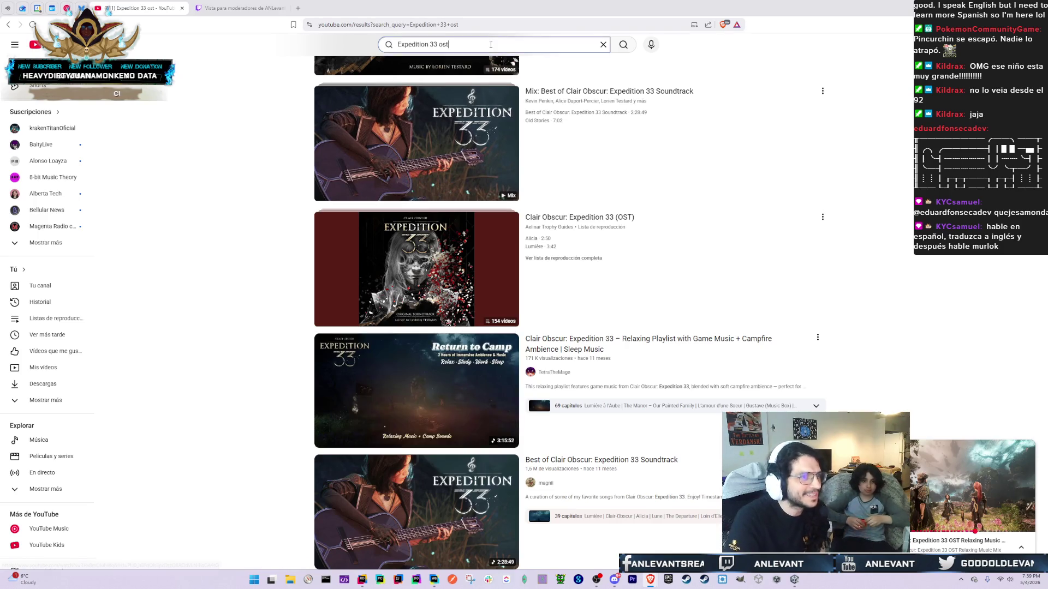
key(ctrl+Left)
text(battle music)
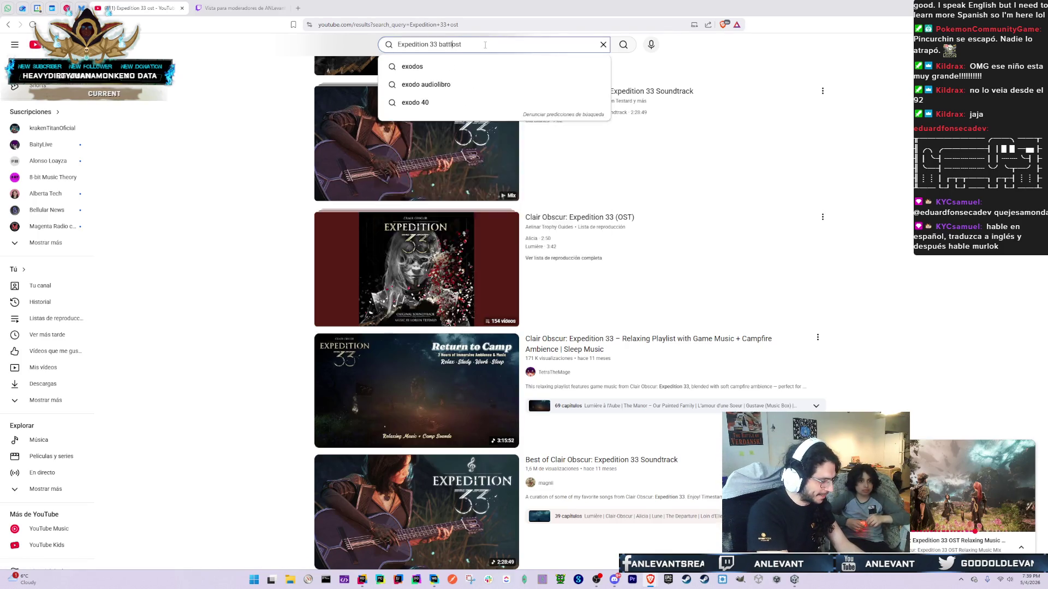
key(Return)
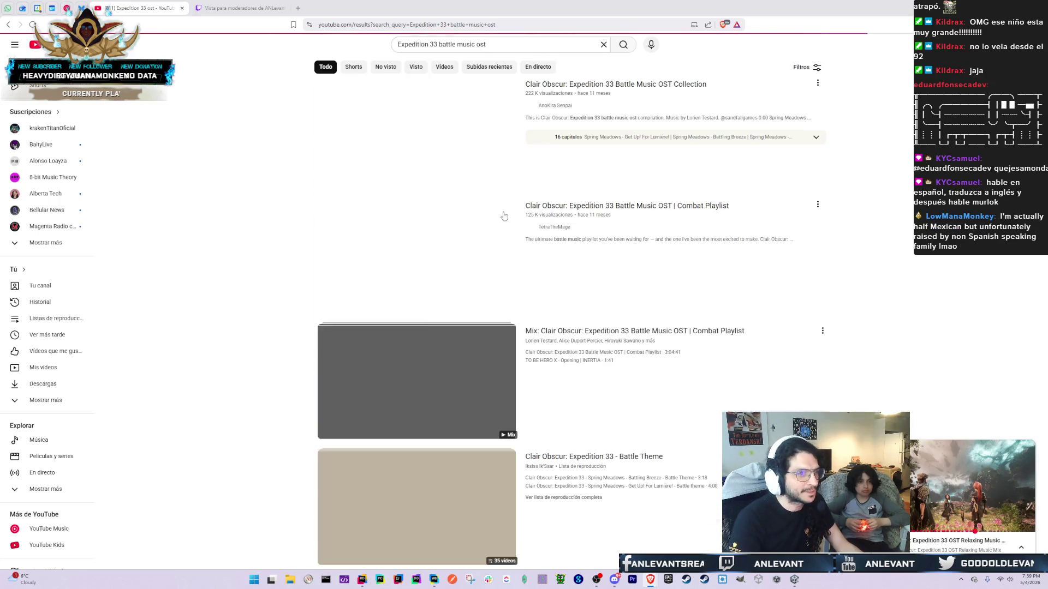
click(425, 136)
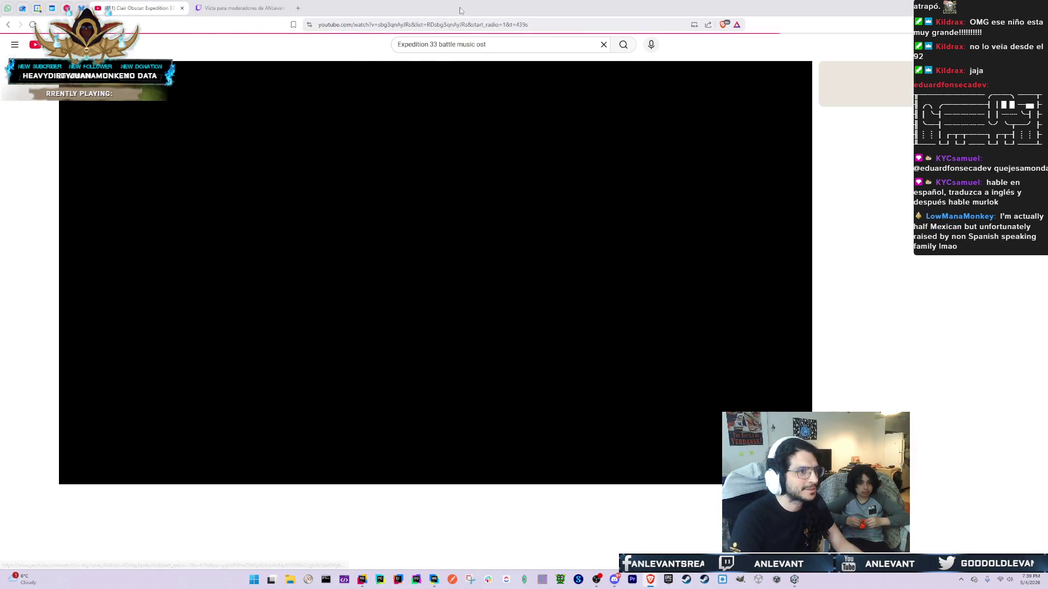
key(alt+Tab)
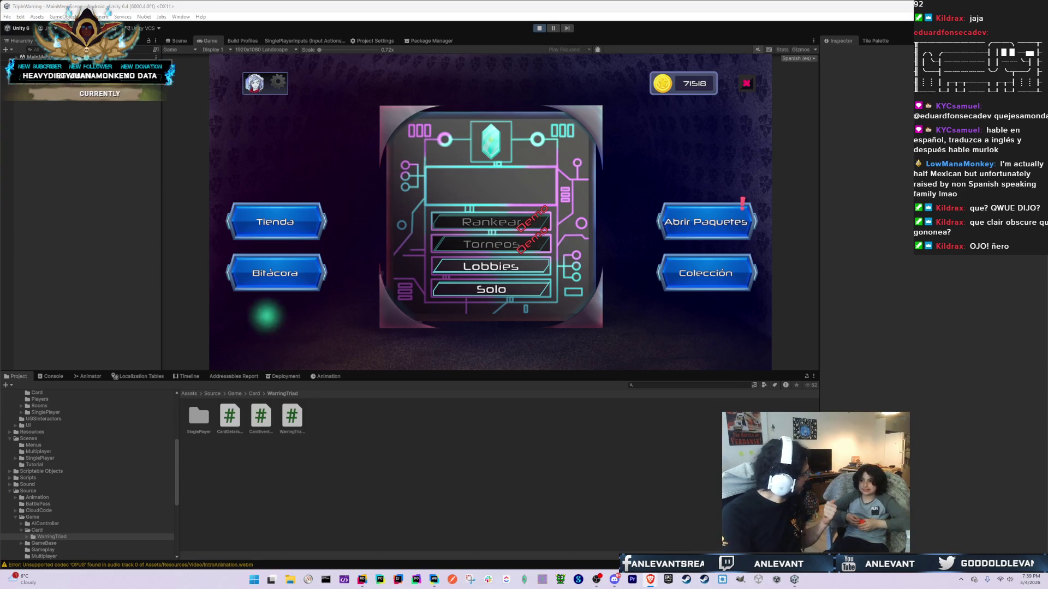
double_click(44, 377)
Restore the normal editor layout, clear the Console, and show the Project files.
key(shift+space)
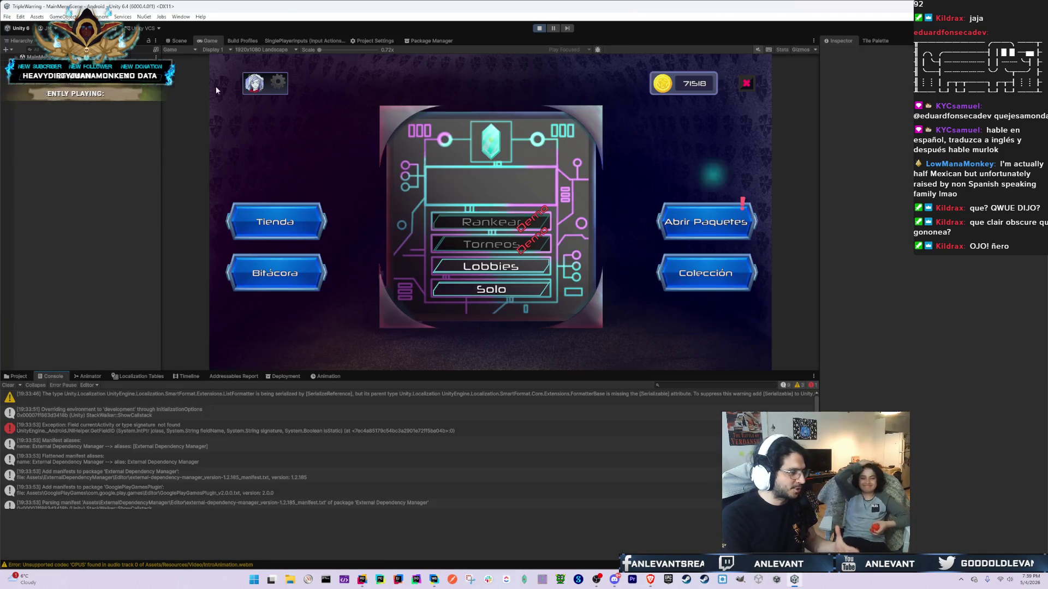
click(20, 384)
click(18, 376)
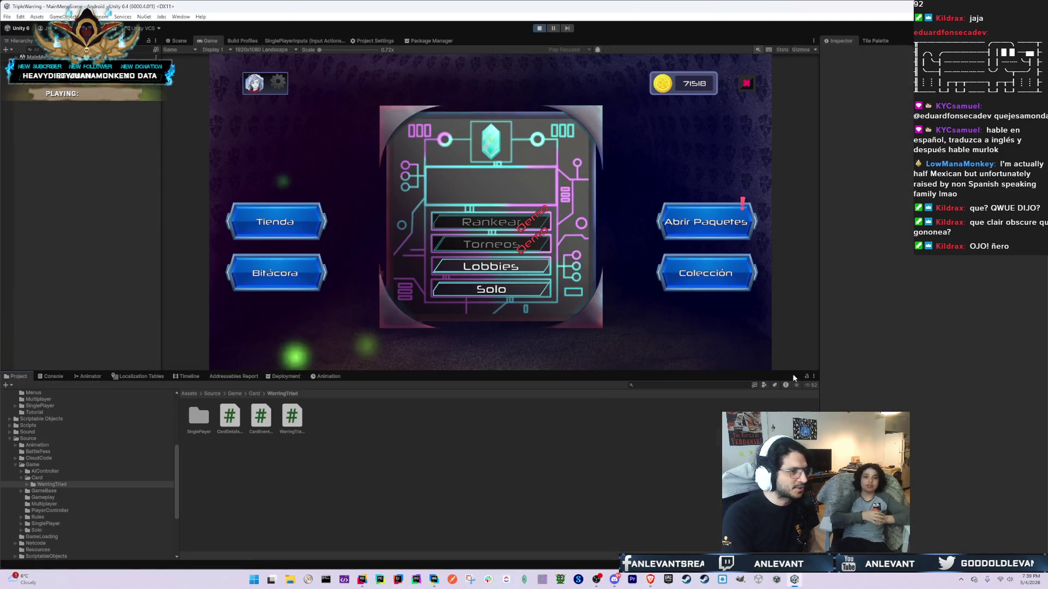
Start the Solo Historia campaign and walk the character up toward the trees.
click(520, 284)
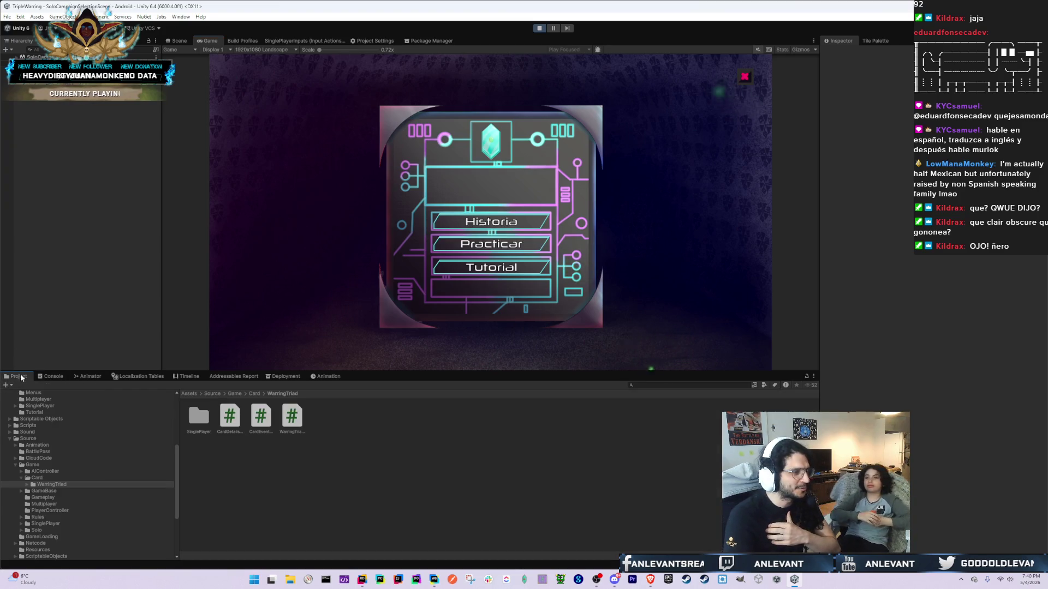
click(504, 228)
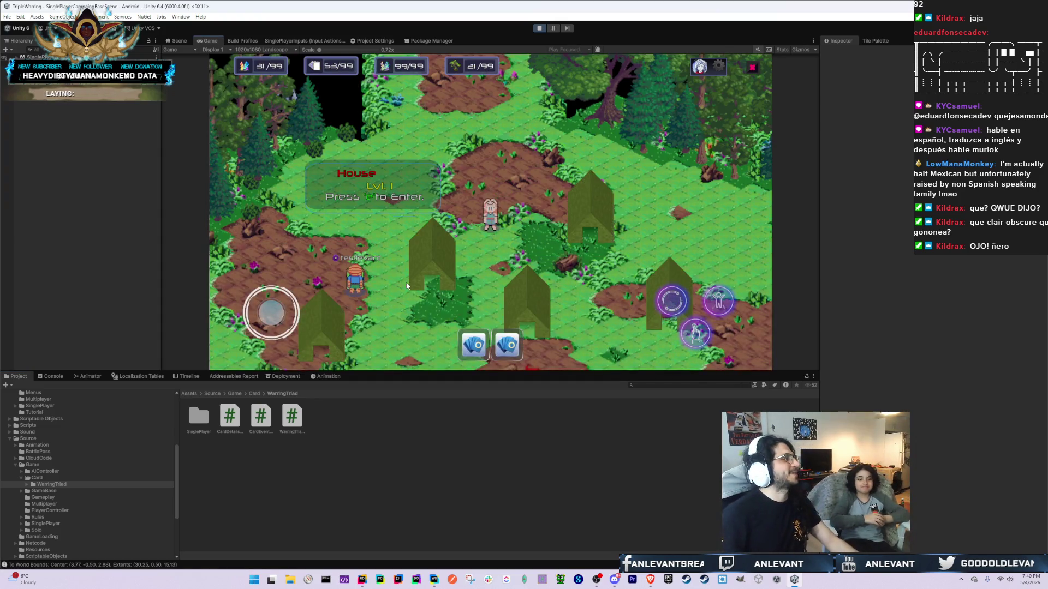
key(w)
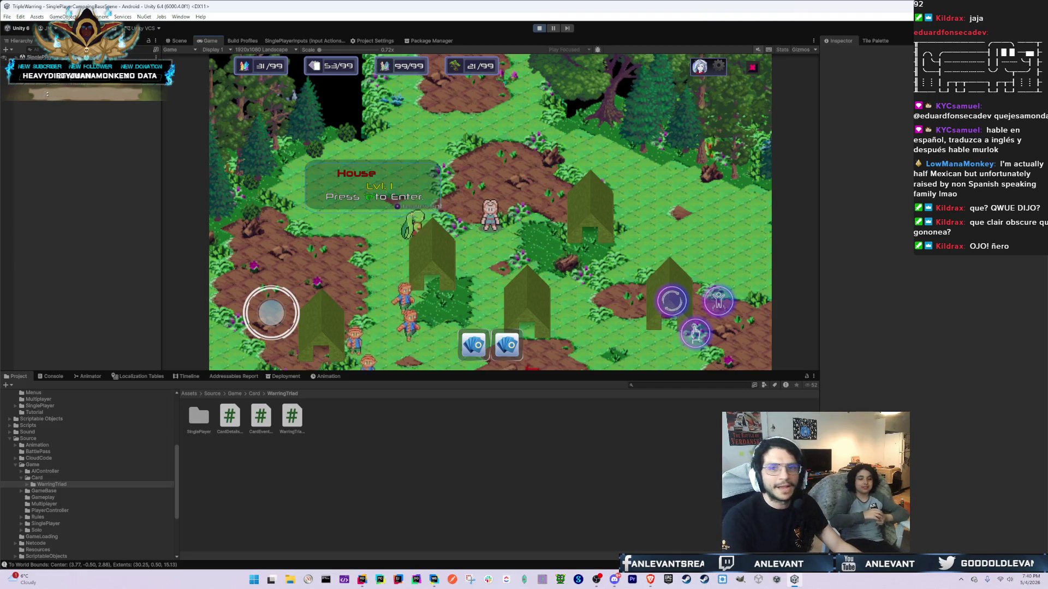
key(w)
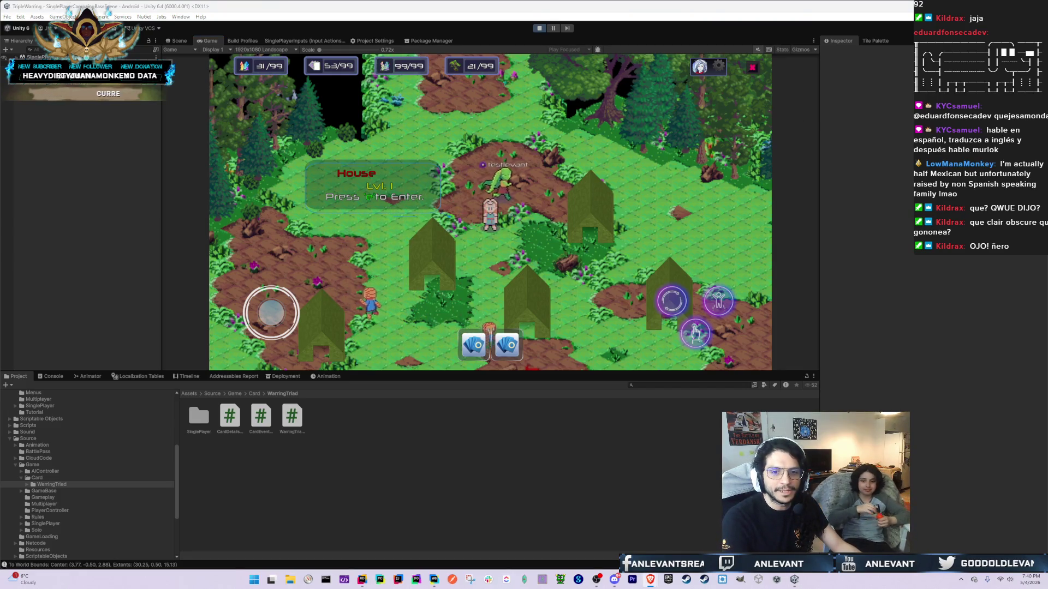
key(w)
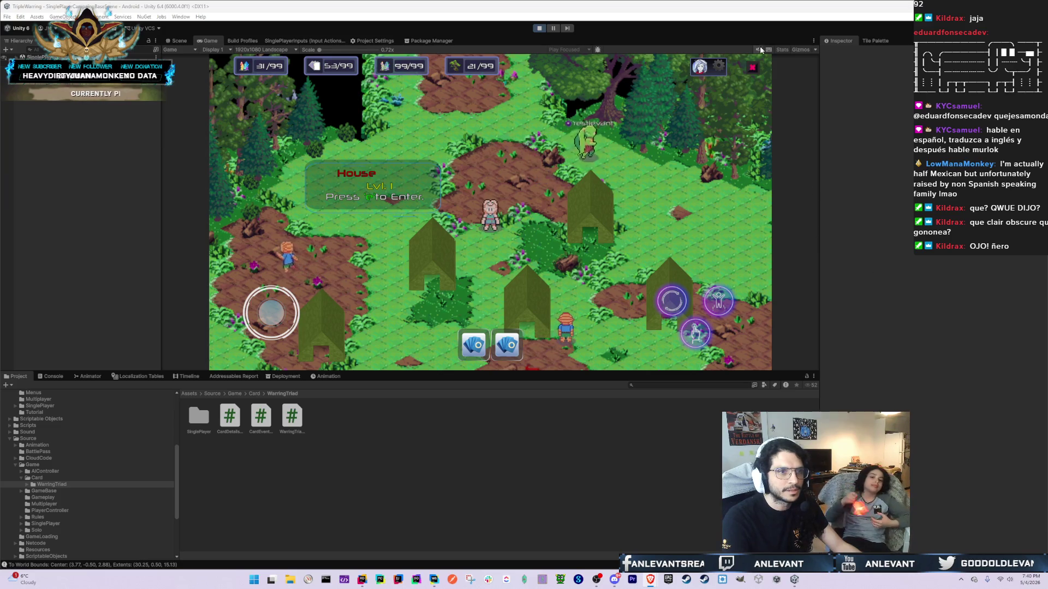
Open and close the settings and profile panel, then open the buildings panel.
click(706, 61)
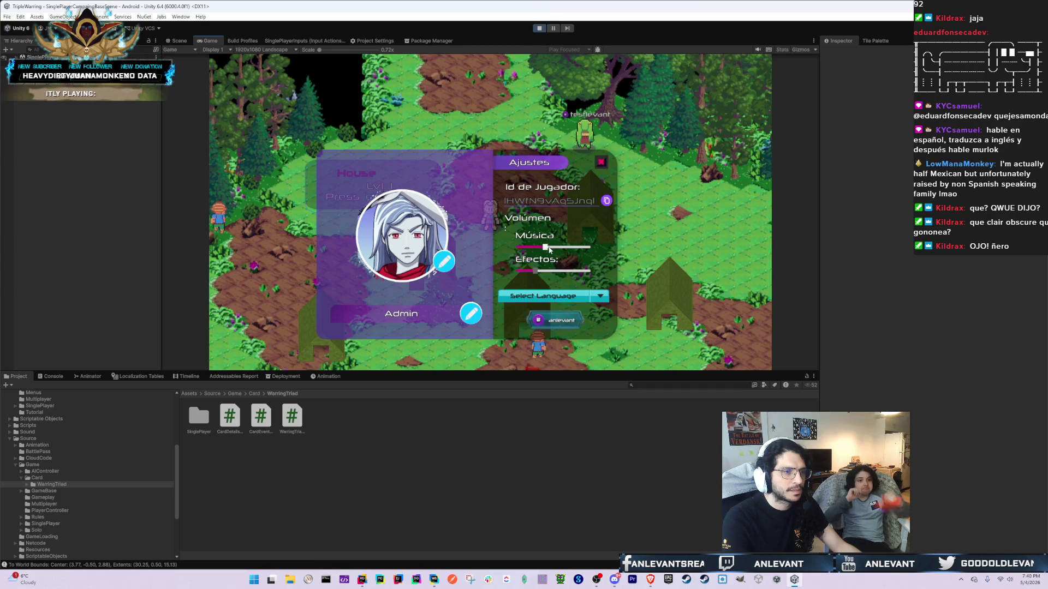
key(alt+Tab)
key(Escape)
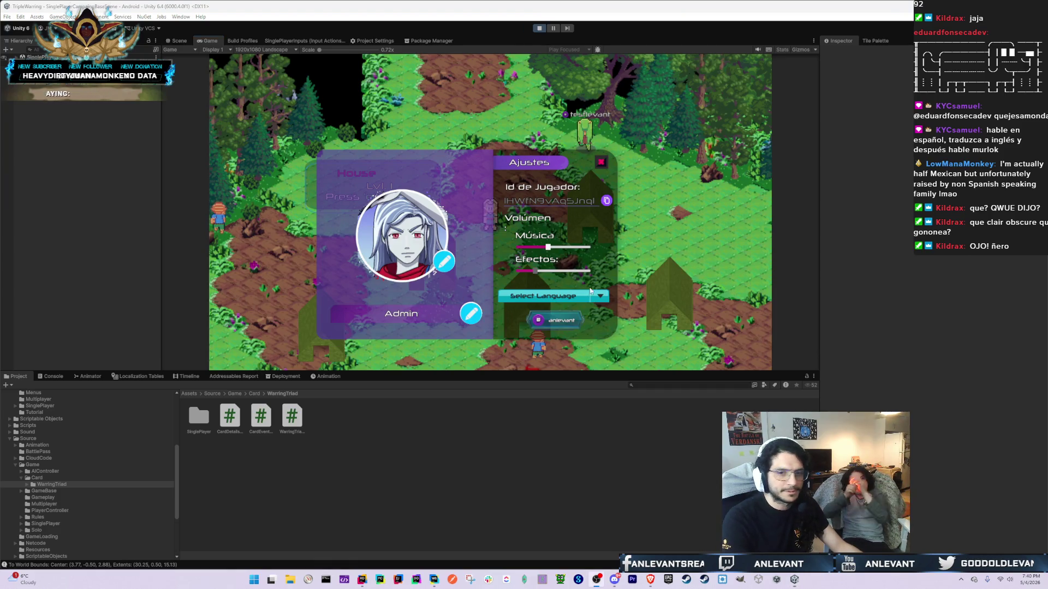
click(598, 165)
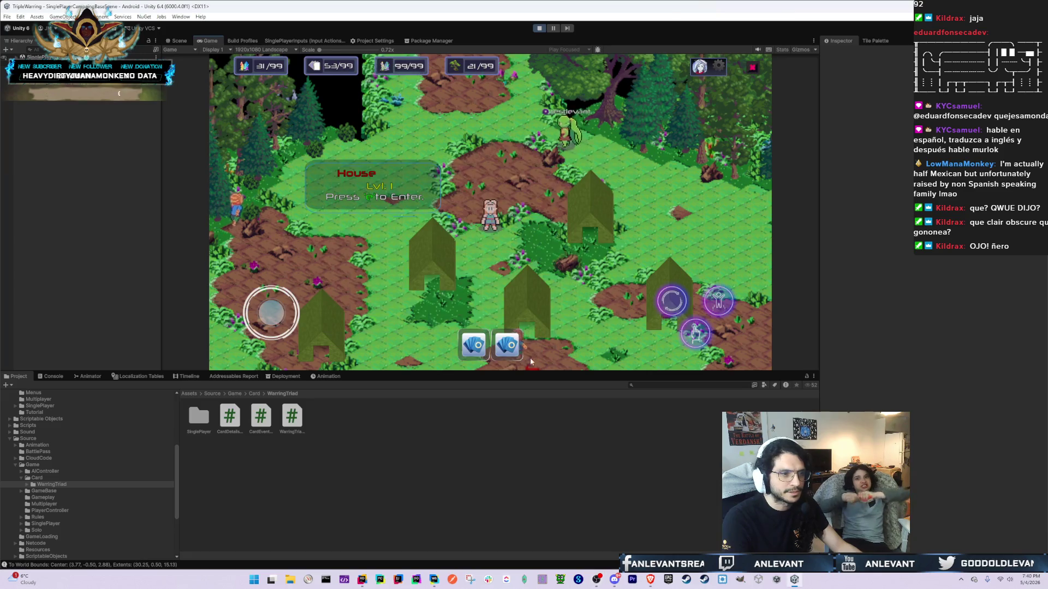
click(510, 347)
Open the card Collection and start a new deck, dismissing the tutorial pages.
click(523, 342)
click(482, 338)
click(580, 319)
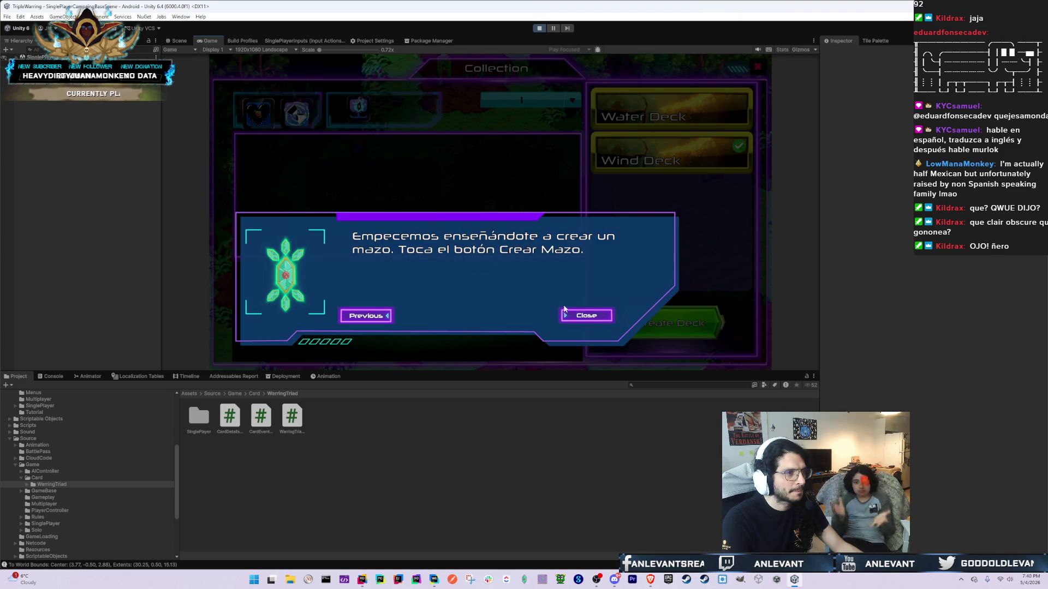
click(585, 318)
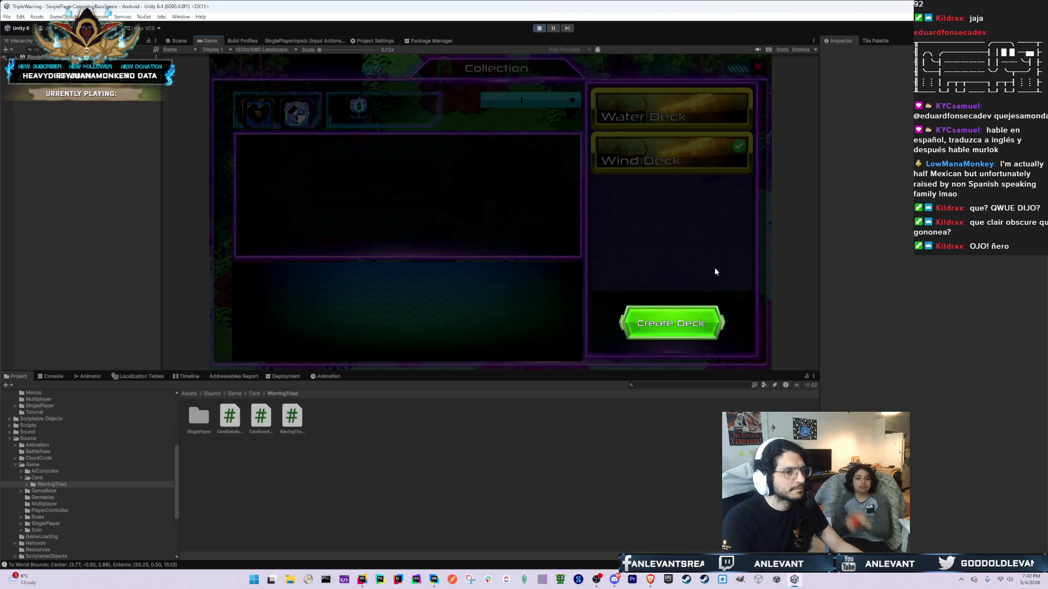
click(680, 314)
click(582, 313)
click(581, 313)
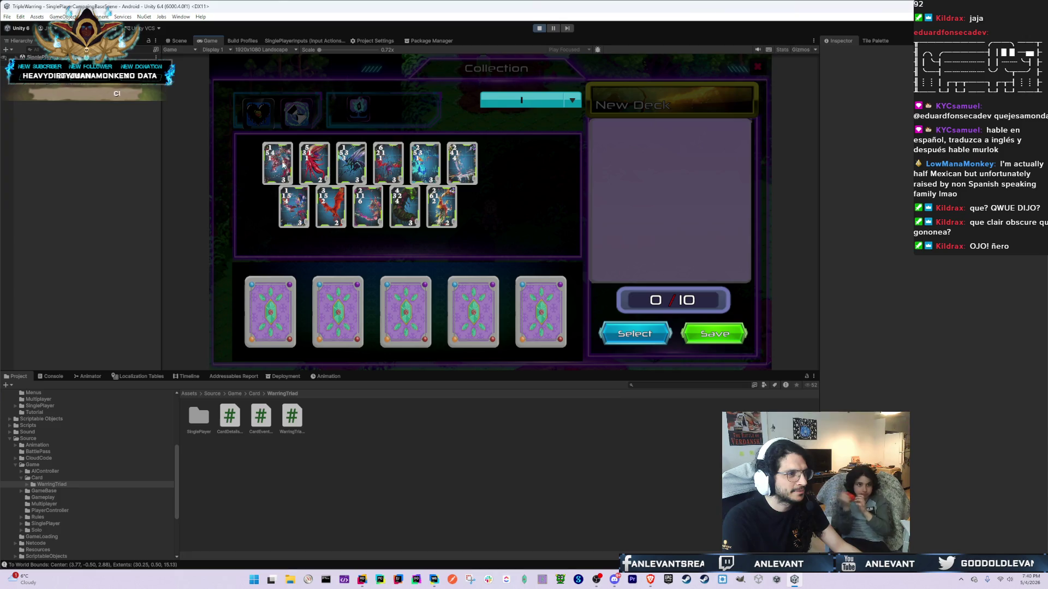
Add geezard, funguar, bitebug, redbat and one more card to the new deck.
click(524, 99)
click(527, 202)
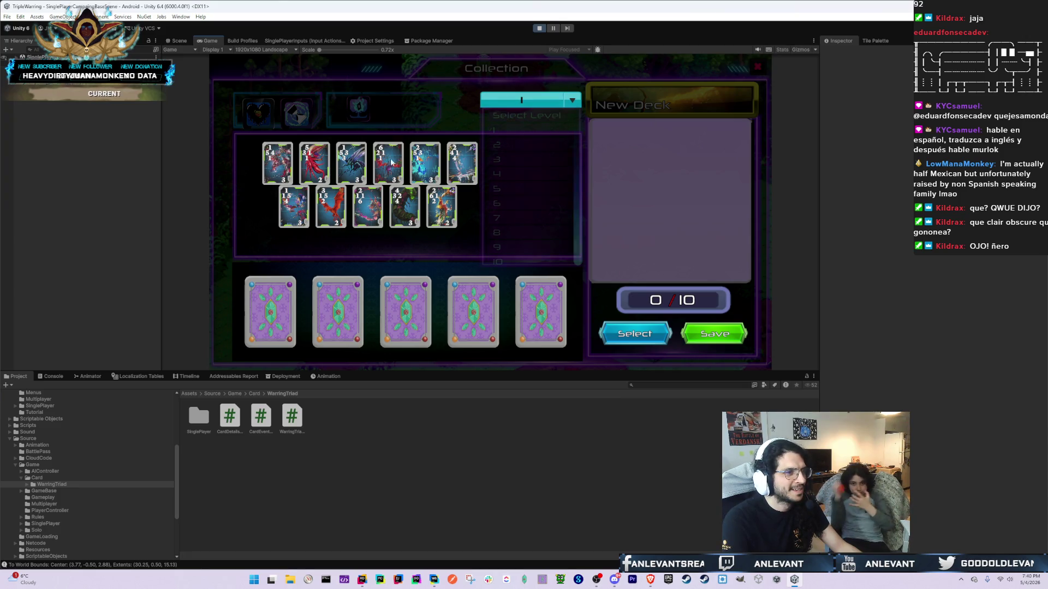
click(278, 167)
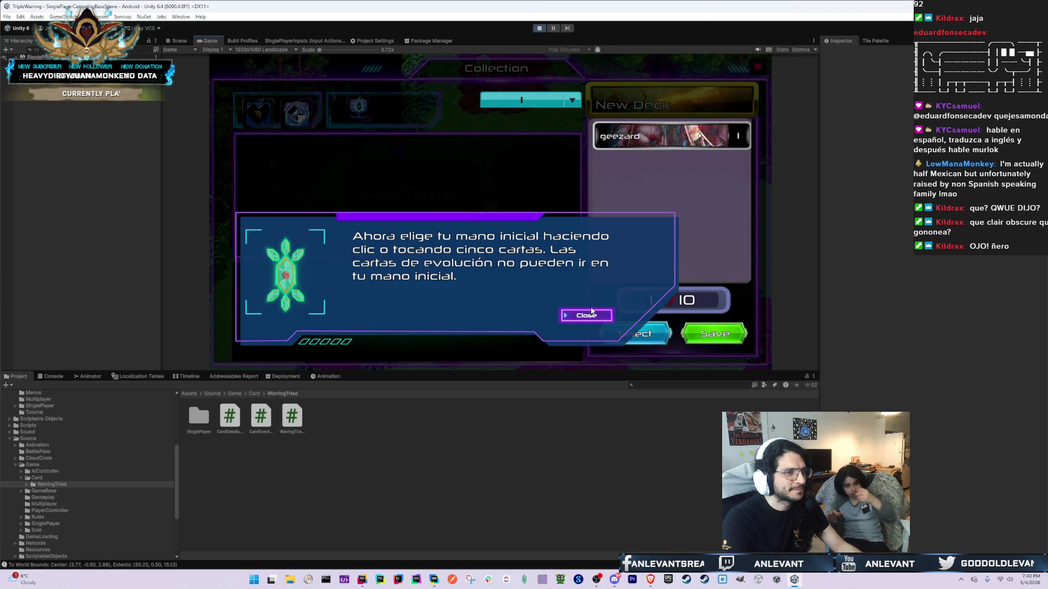
click(587, 315)
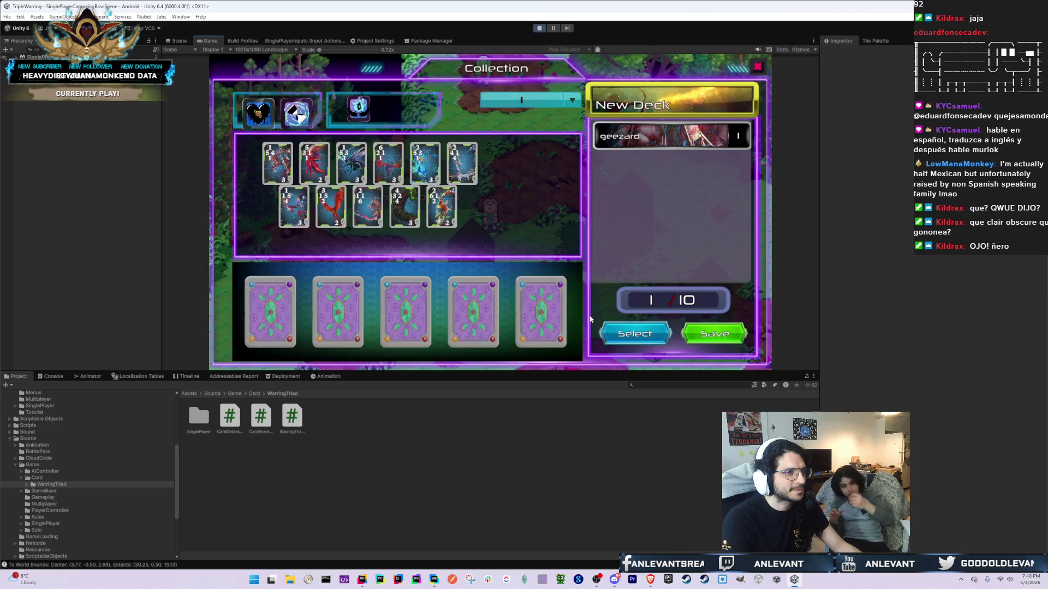
click(311, 169)
mouse_move(344, 170)
mouse_down()
mouse_move(489, 175)
mouse_move(644, 201)
mouse_up()
drag(388, 163, 614, 197)
drag(425, 164, 661, 239)
Add blobra, three more cards and the dragon to complete the deck at 10/10.
drag(463, 164, 607, 211)
mouse_move(442, 207)
mouse_down()
mouse_move(609, 251)
mouse_move(678, 251)
mouse_up()
mouse_move(405, 206)
mouse_down()
mouse_move(555, 234)
mouse_move(663, 238)
mouse_up()
drag(367, 206, 662, 235)
click(321, 212)
click(583, 317)
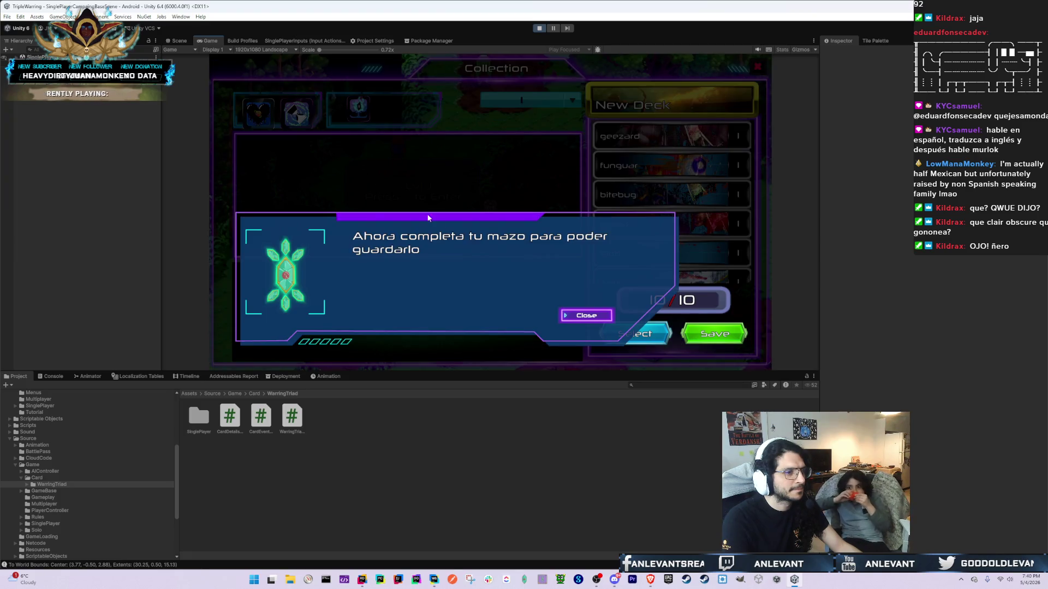
click(573, 315)
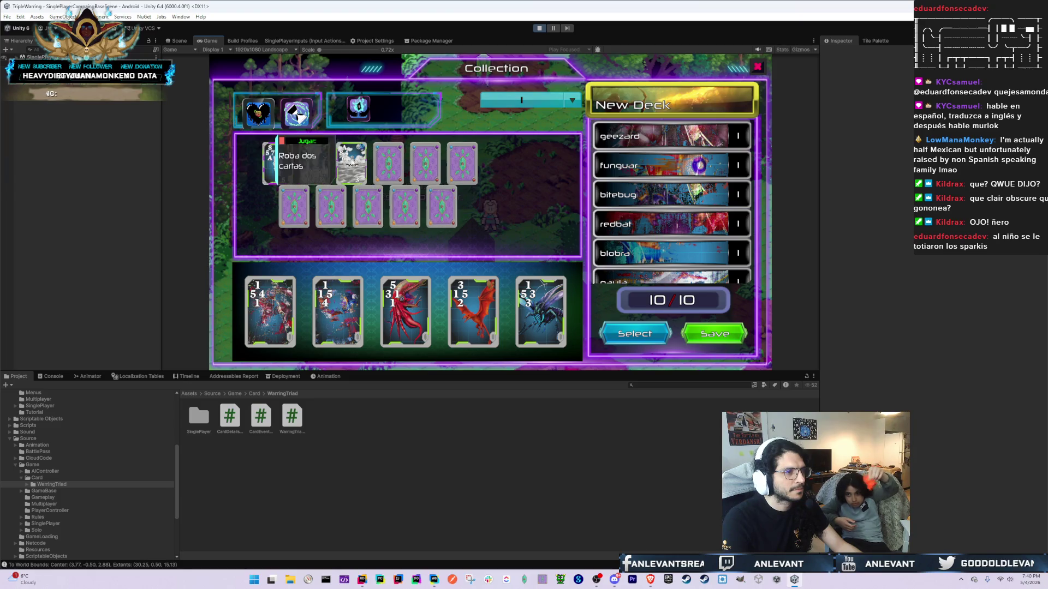
Filter to level 6 cards and view the Napalm Landmine and Gust in a Jar details.
click(515, 100)
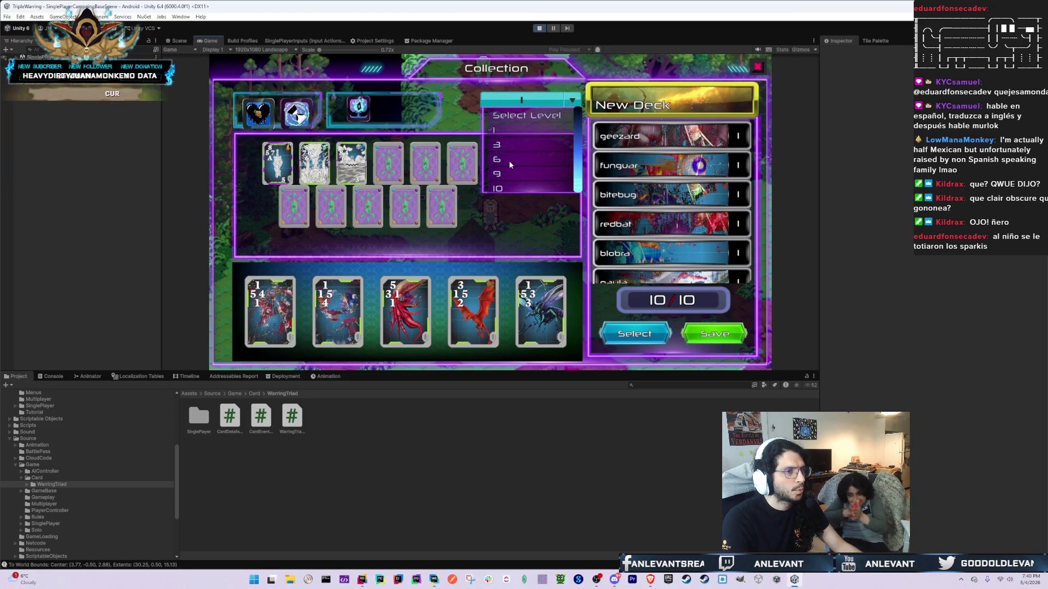
click(508, 160)
click(325, 167)
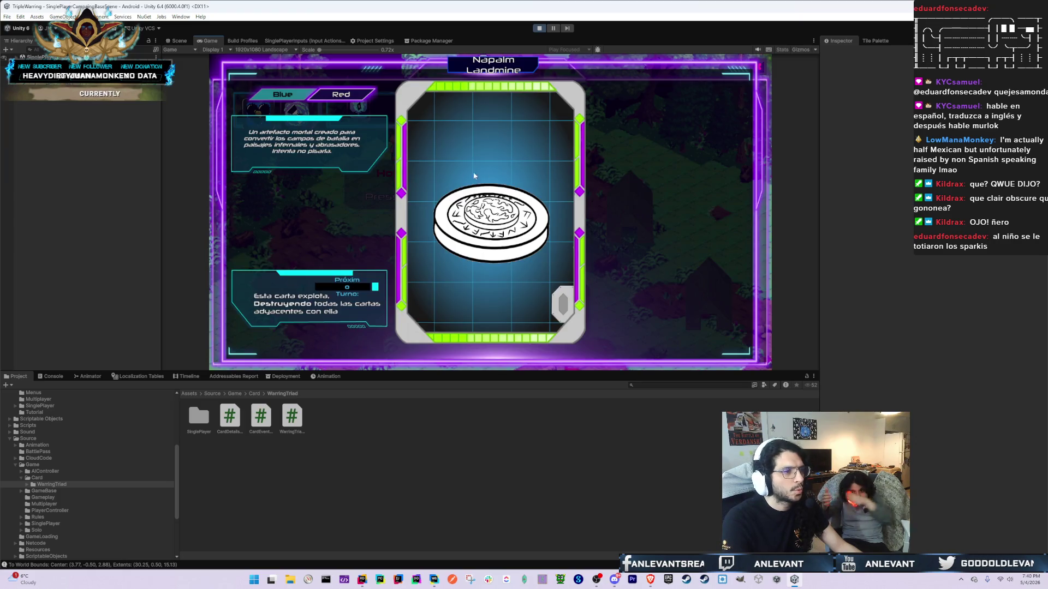
click(381, 235)
click(351, 171)
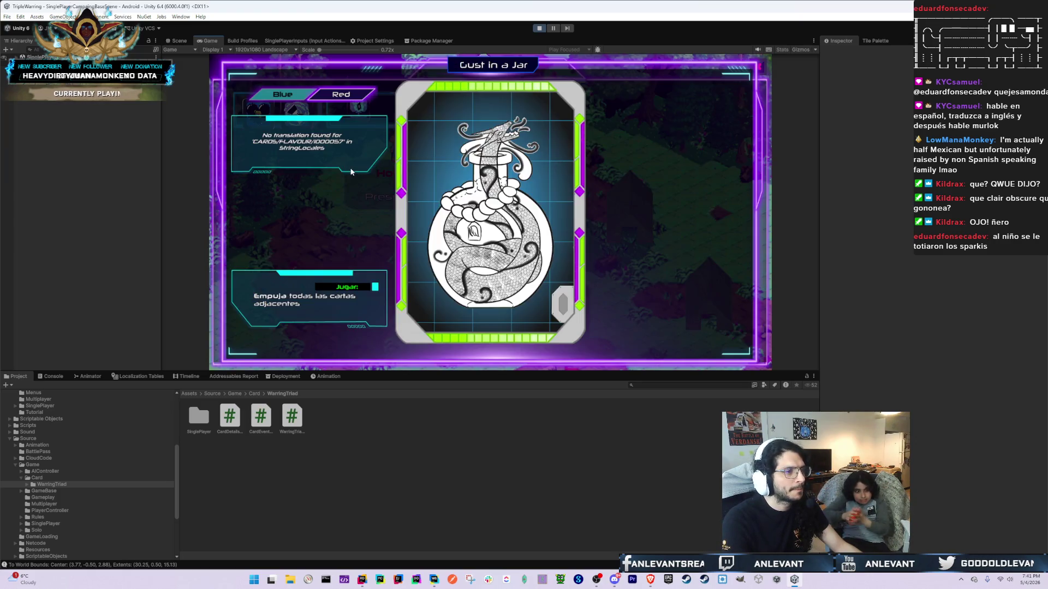
click(323, 244)
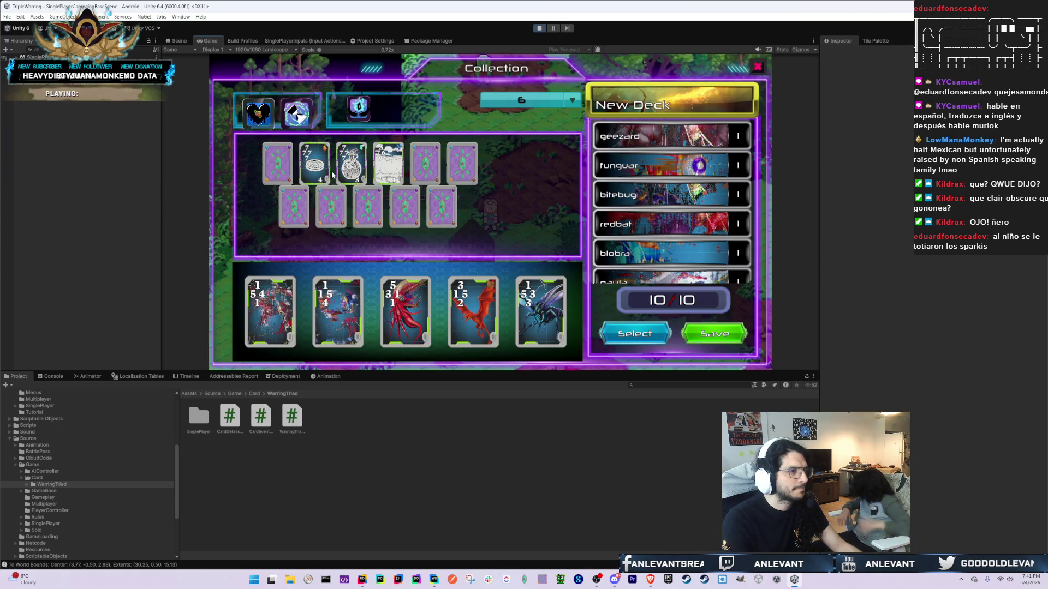
key(alt+Tab)
click(548, 303)
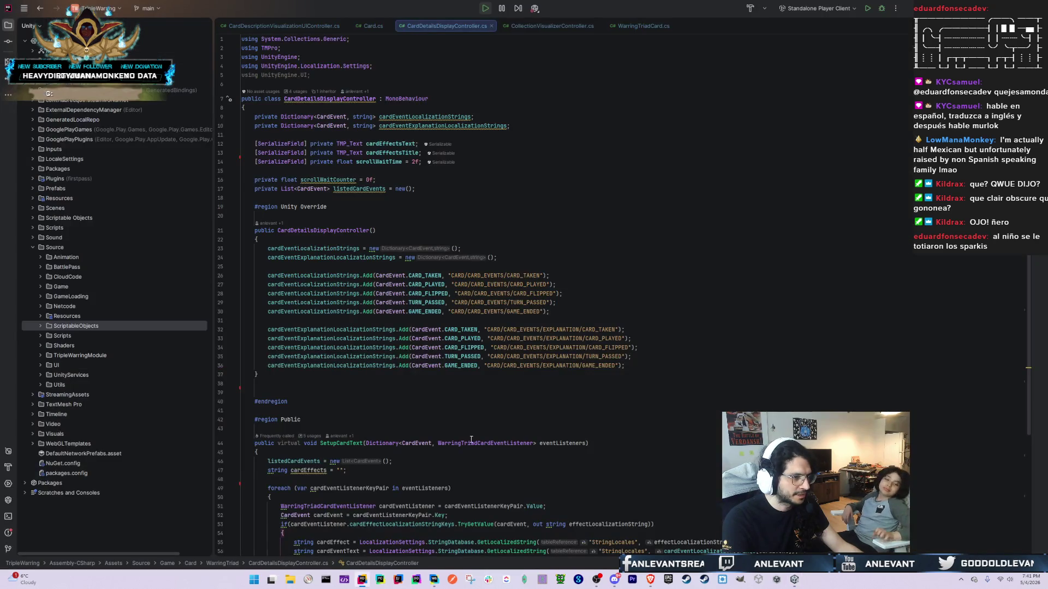
Jump from WarringTriadCard.cs to Card.cs's CardEffectTags enum and check PUSH's value of 11.
ctrl+click(464, 339)
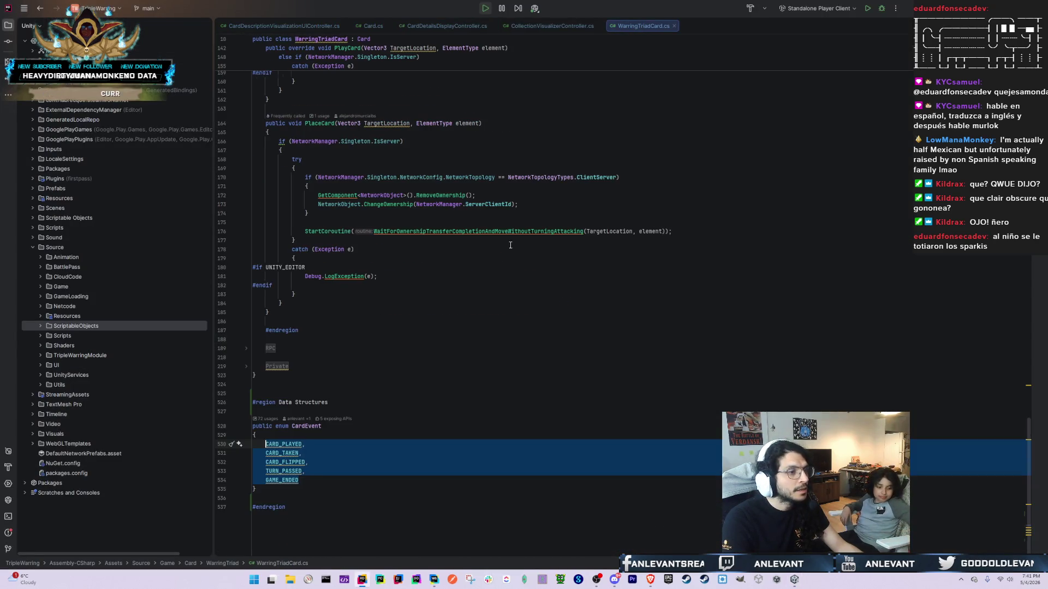
key(ctrl+shift+BackSpace)
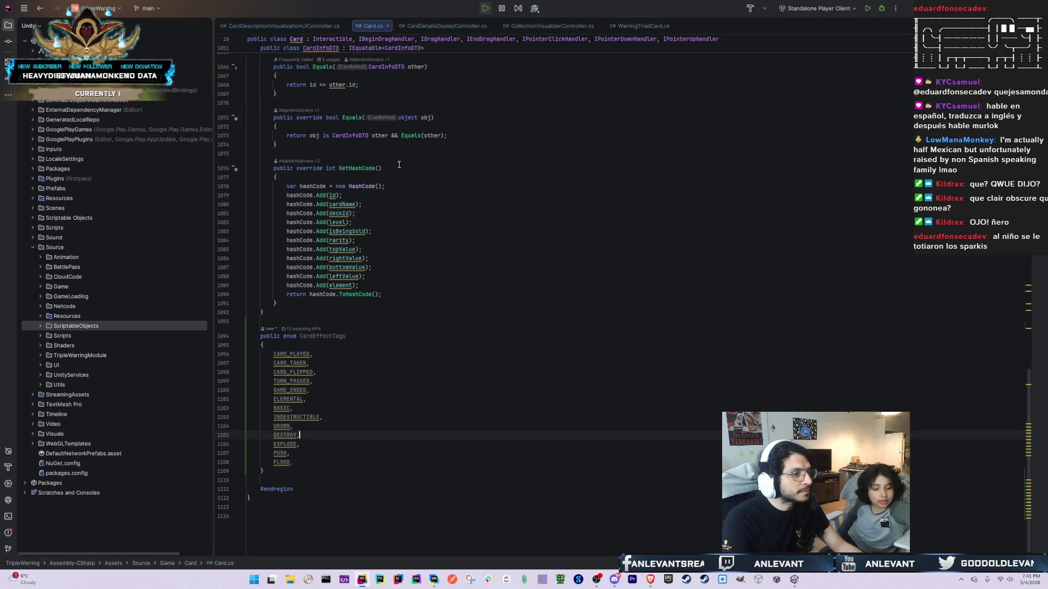
scroll(311, 458, down, 1)
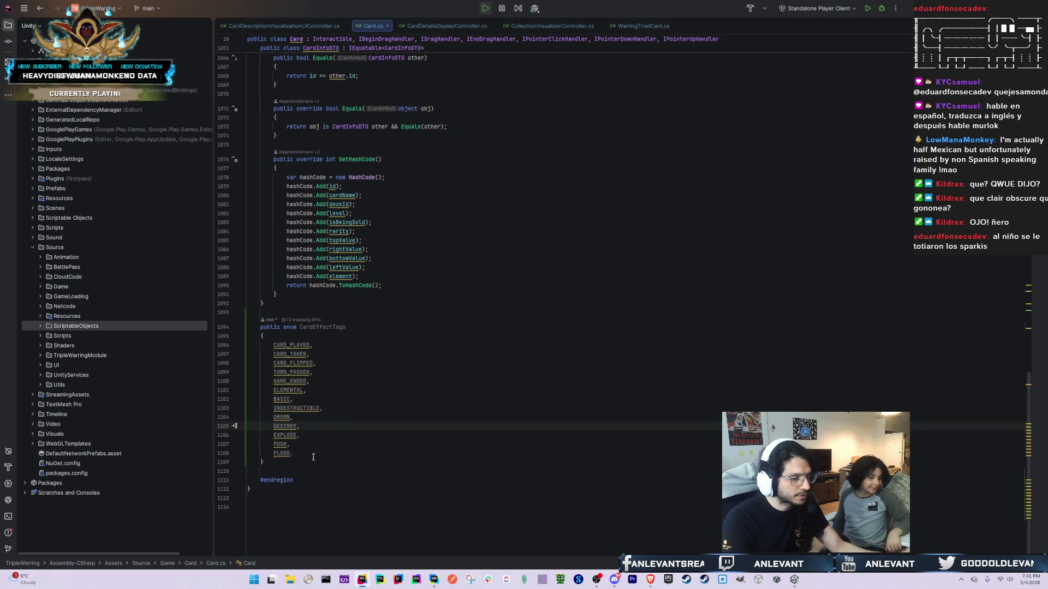
double_click(283, 444)
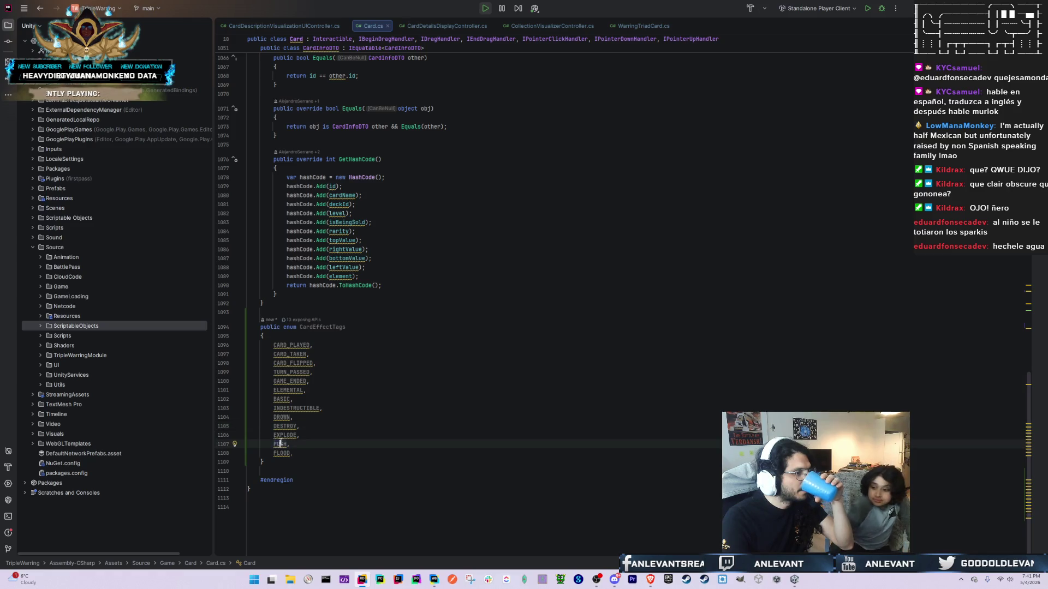
mouse_move(290, 448)
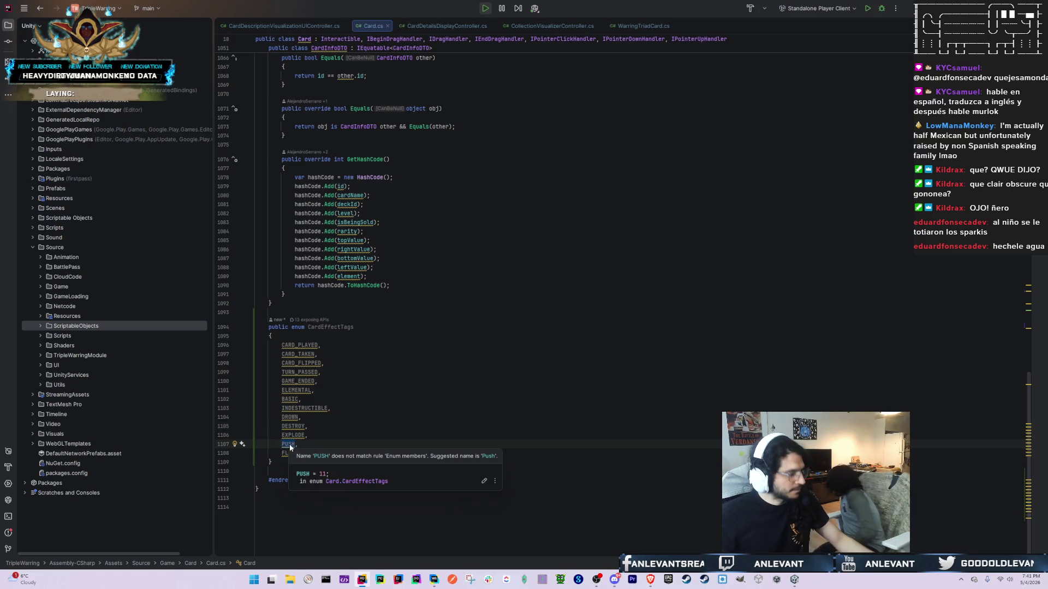
key(alt+Tab)
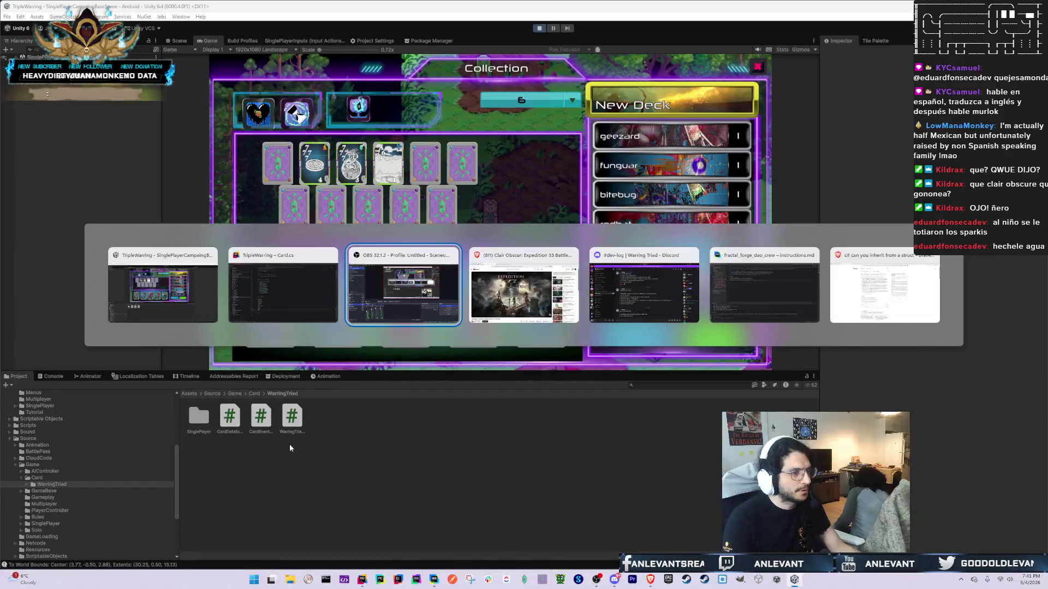
View the Tsunami card's details, then filter the collection grid to level 9 cards.
click(388, 171)
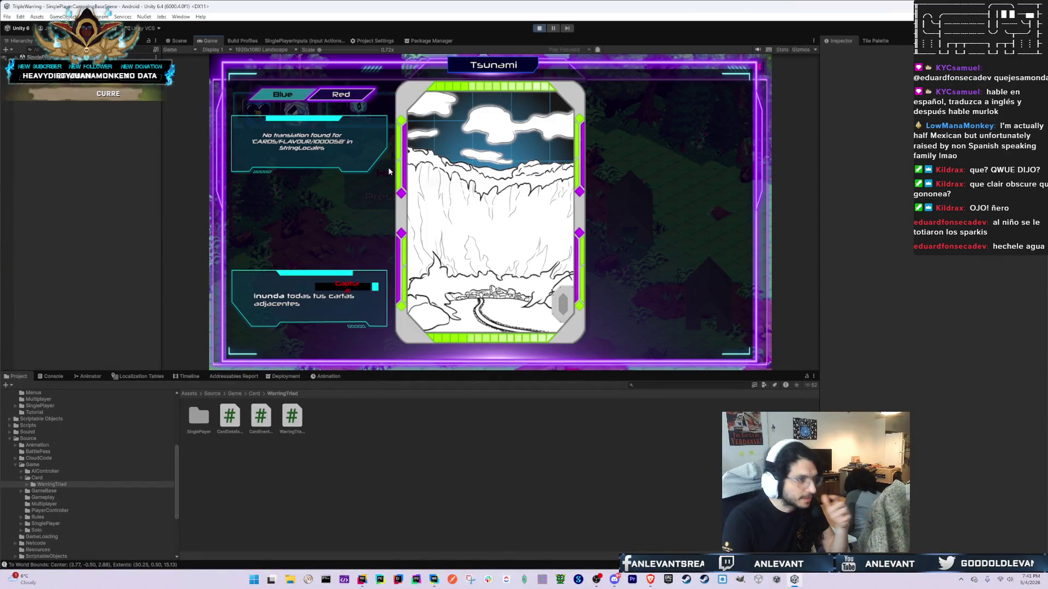
click(360, 217)
click(541, 98)
click(526, 175)
key(alt+Tab)
key(Tab)
key(Tab)
key(Escape)
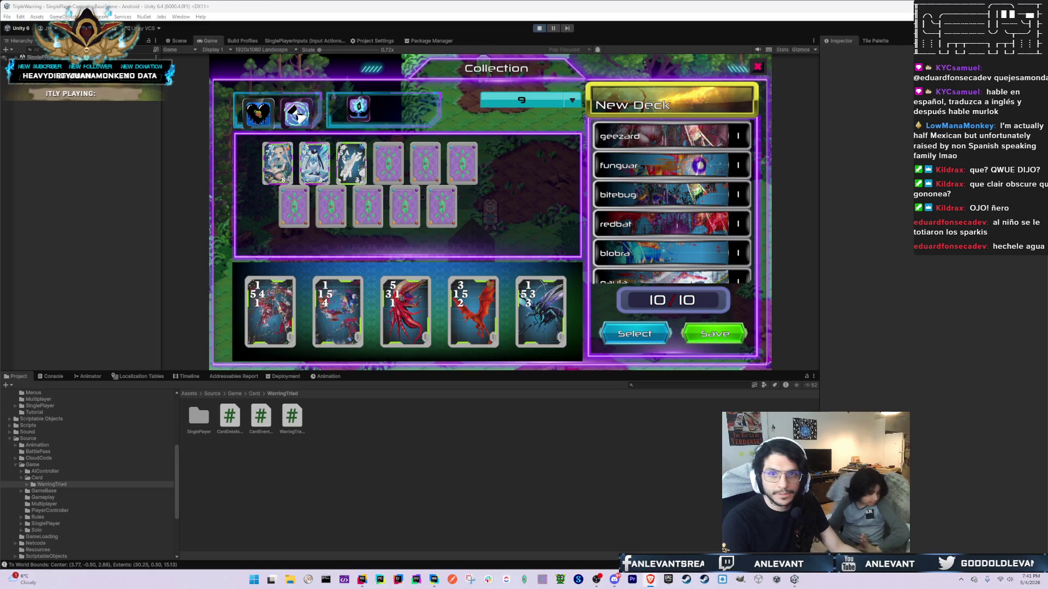
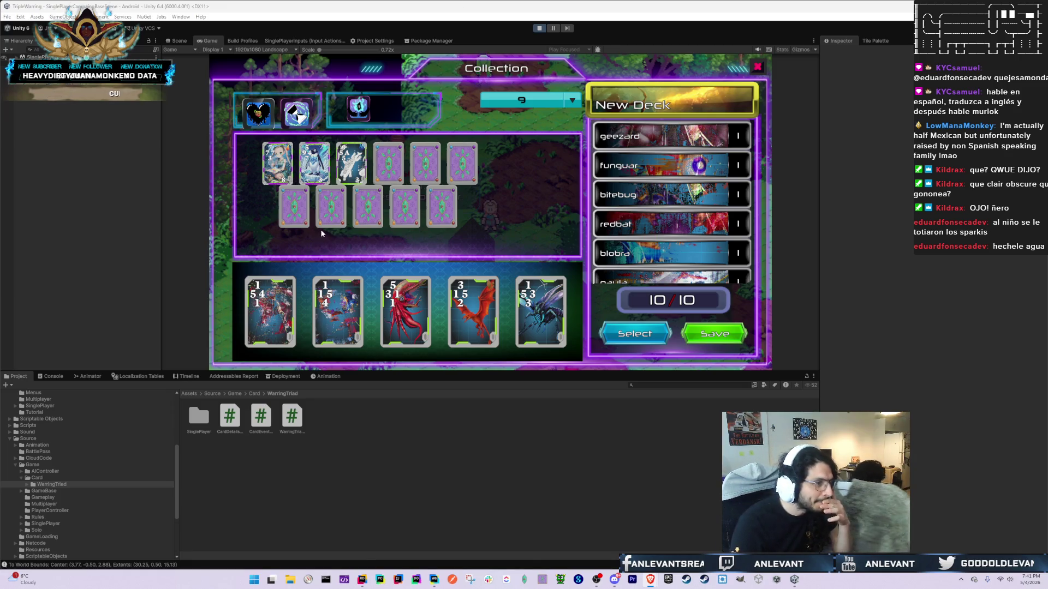
Check the effect details of the Tala, Thelis and Cuvier Diver cards on page 9.
click(277, 170)
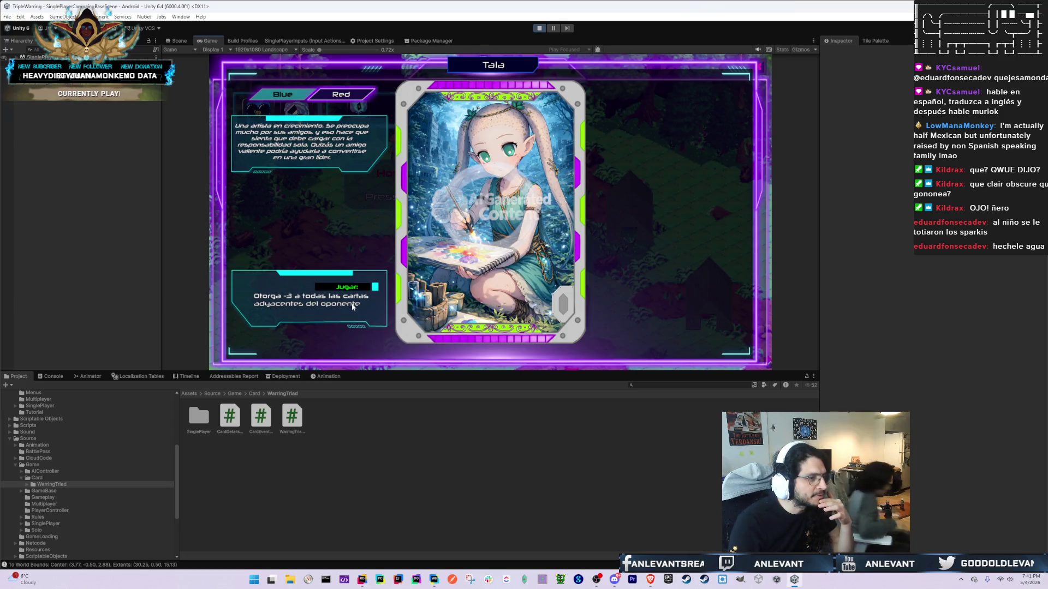
click(341, 235)
click(343, 247)
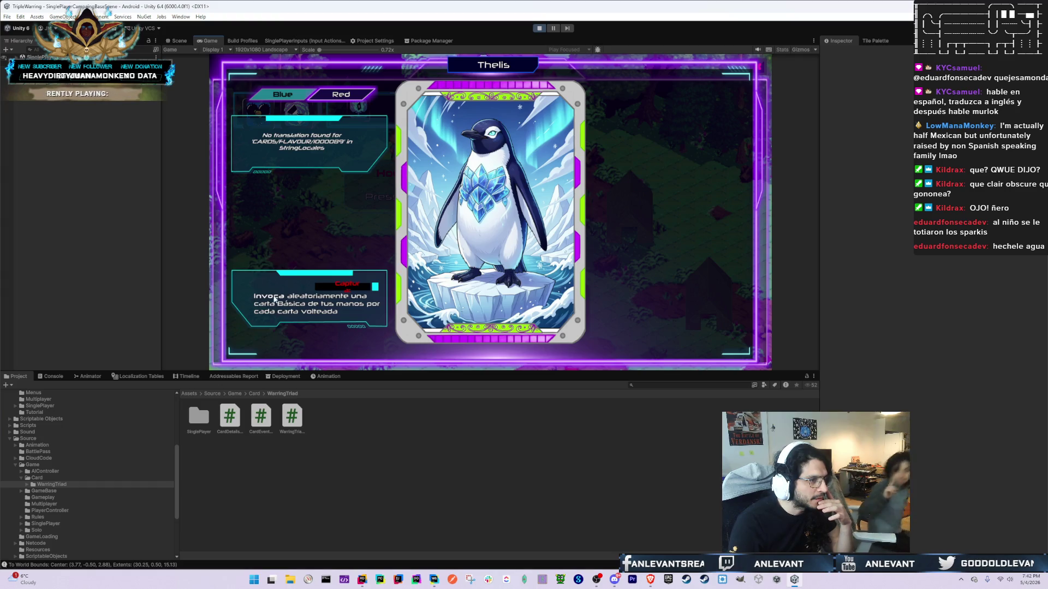
click(311, 224)
key(alt+Tab)
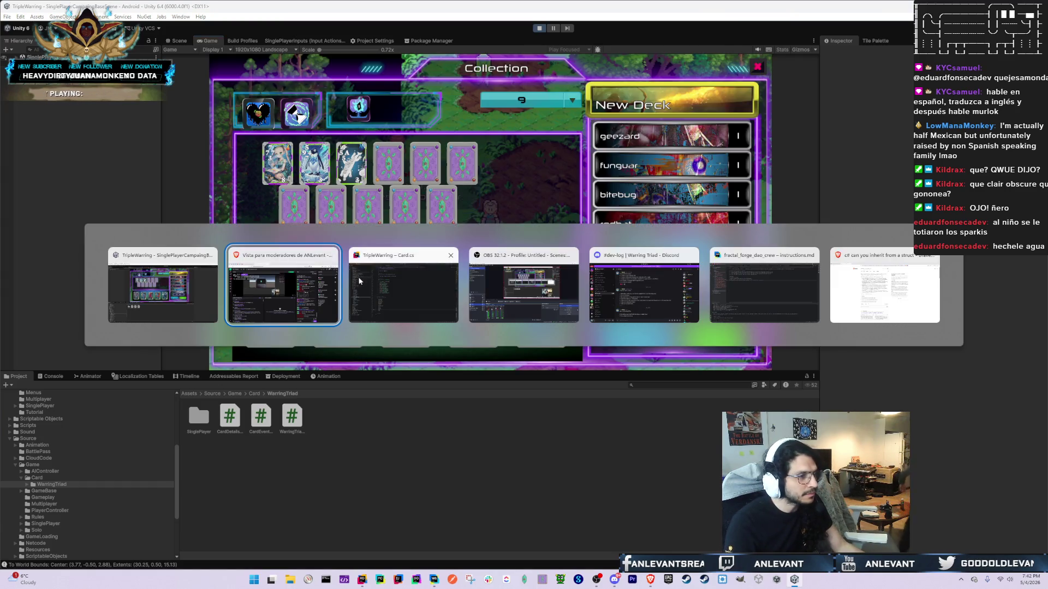
click(271, 163)
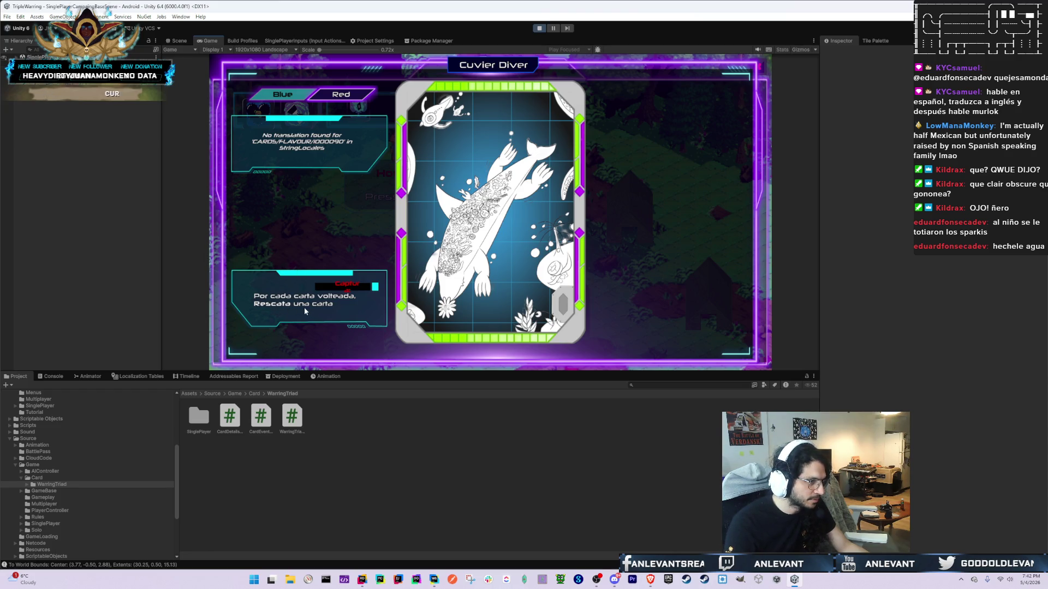
click(318, 217)
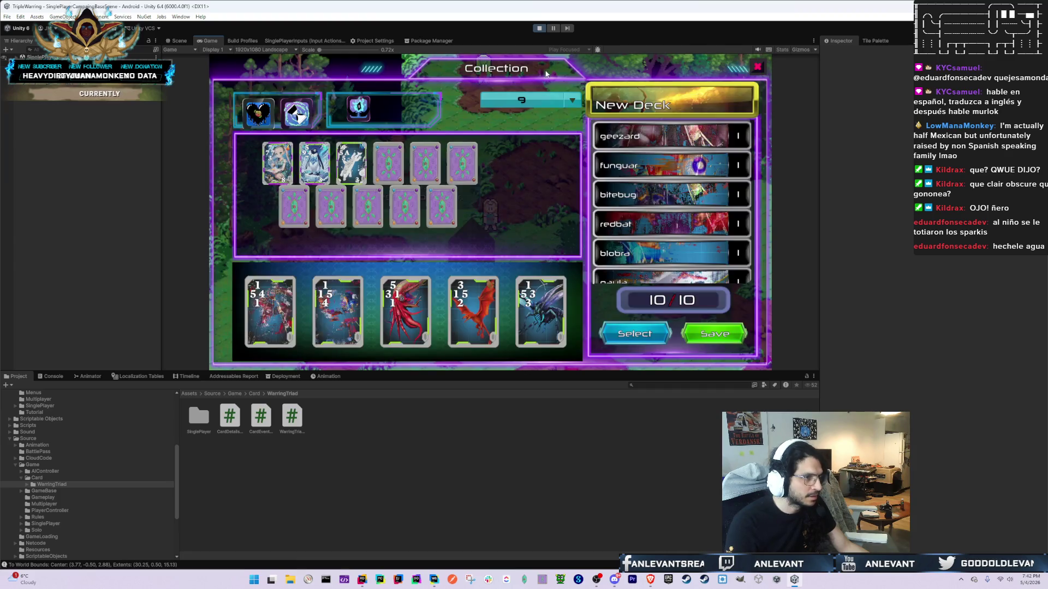
Switch to page 10 and check Zelgan'Thara, Gar'aduha, Ab'Dael, Gulf'Thara and Gridrimmara details.
click(551, 102)
click(503, 190)
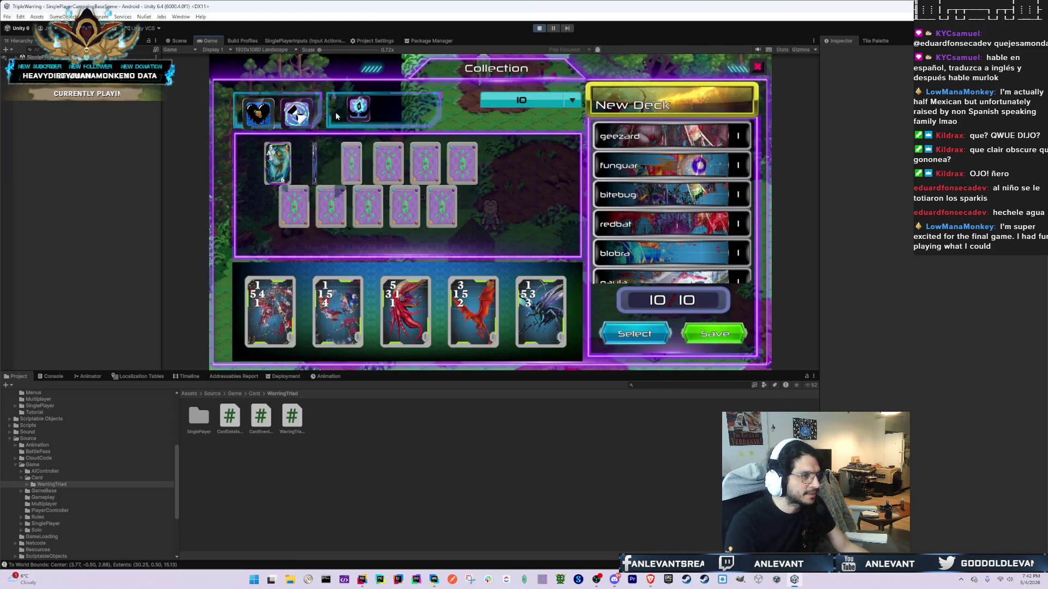
click(271, 175)
click(313, 180)
click(316, 171)
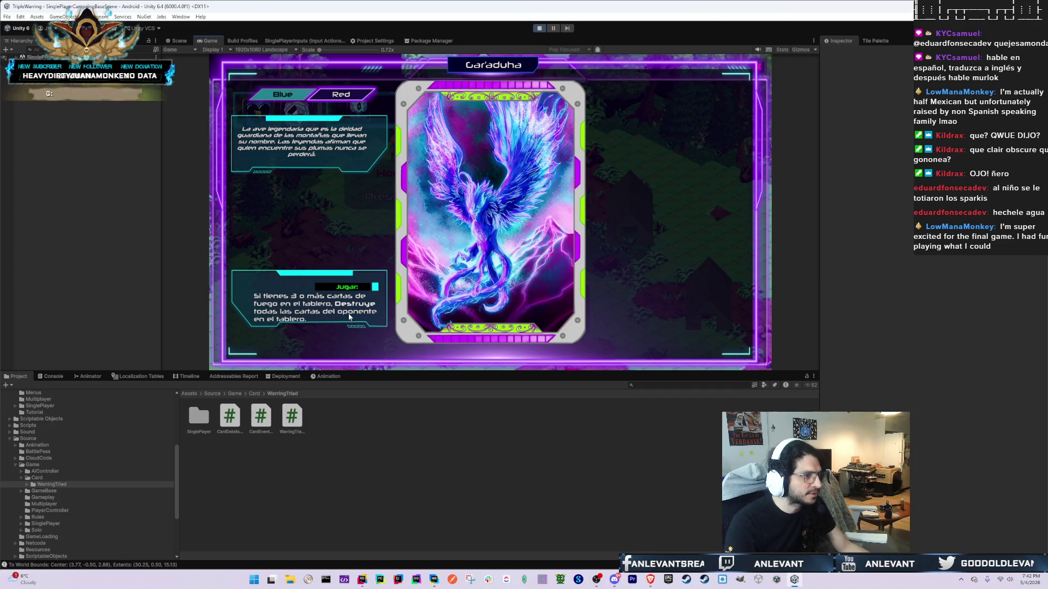
click(332, 224)
click(345, 268)
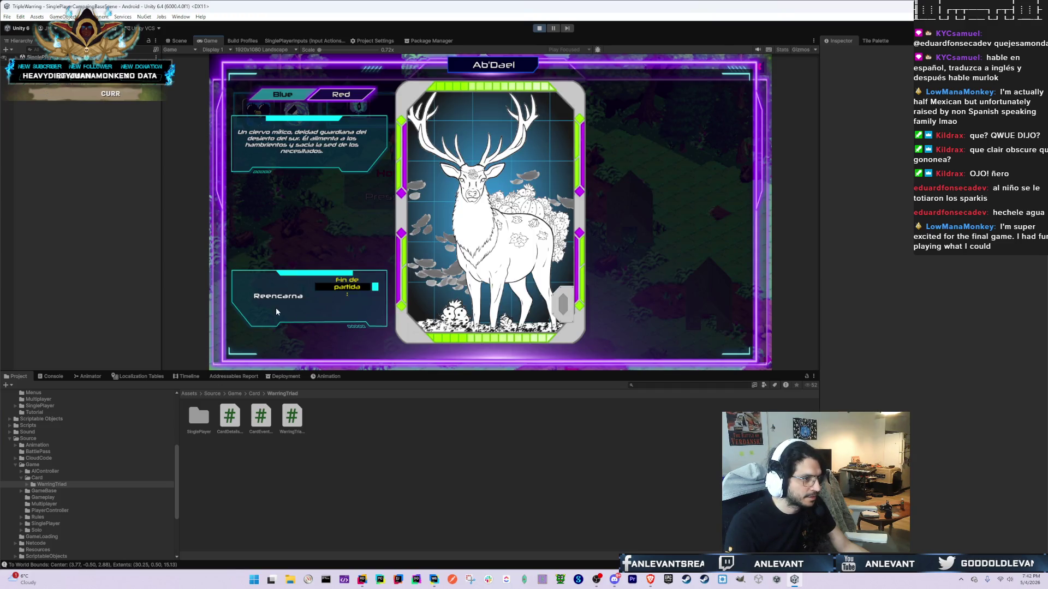
click(296, 288)
click(382, 164)
click(363, 197)
click(316, 288)
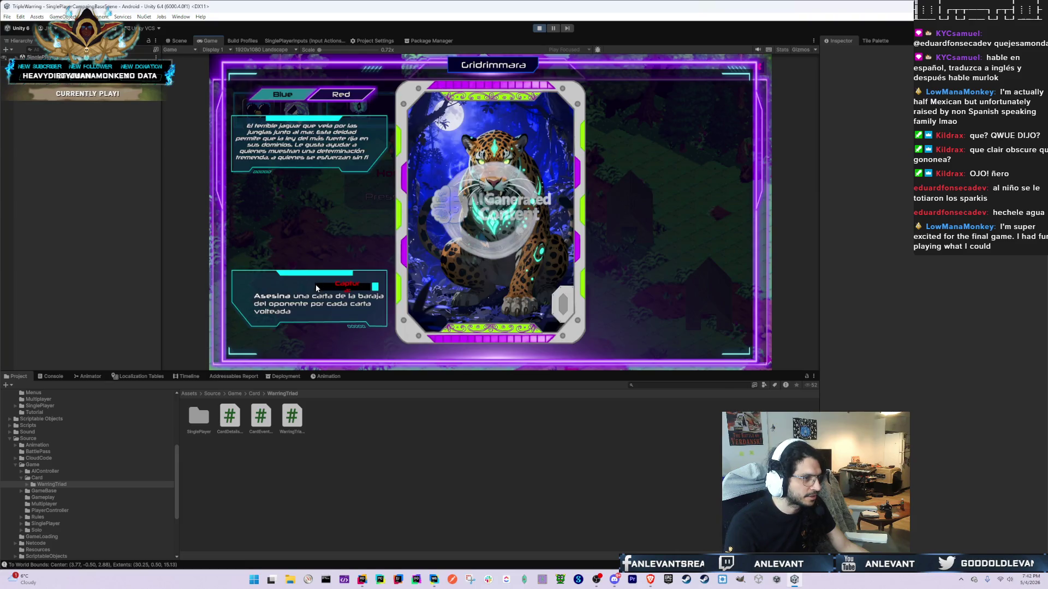
click(289, 236)
Check the details of Mhal'Thara, Tericticae, Thure'Thara and Jormundandr on page 10.
click(282, 313)
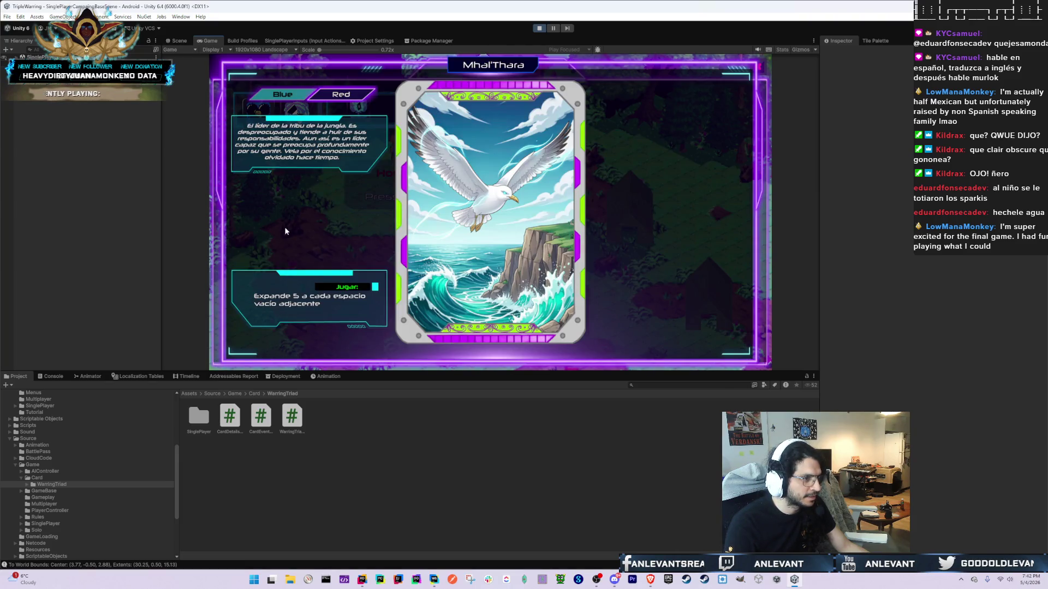
click(285, 232)
click(251, 319)
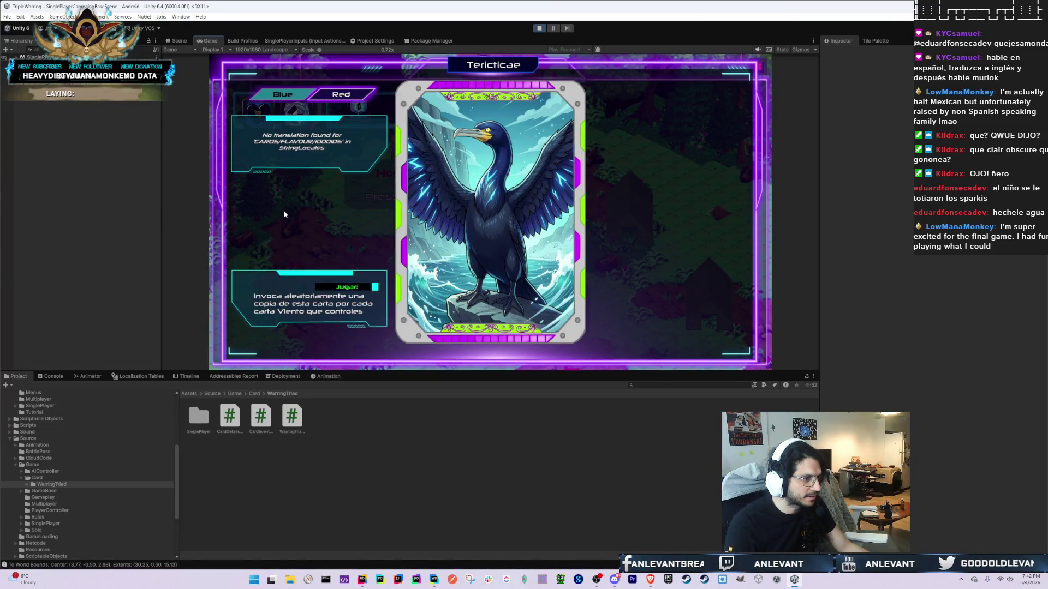
click(284, 214)
click(277, 299)
click(275, 234)
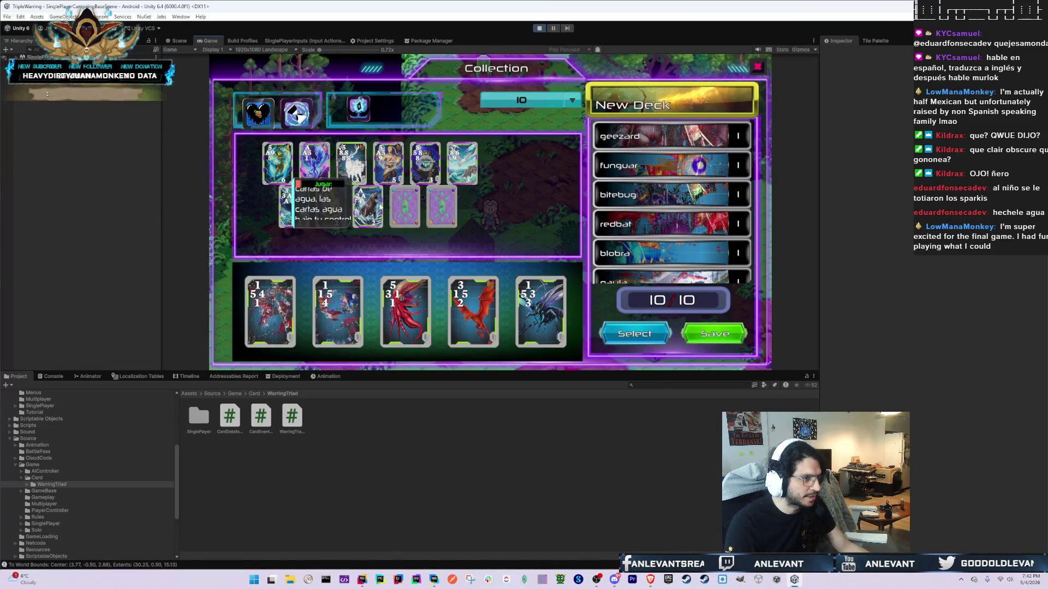
click(307, 306)
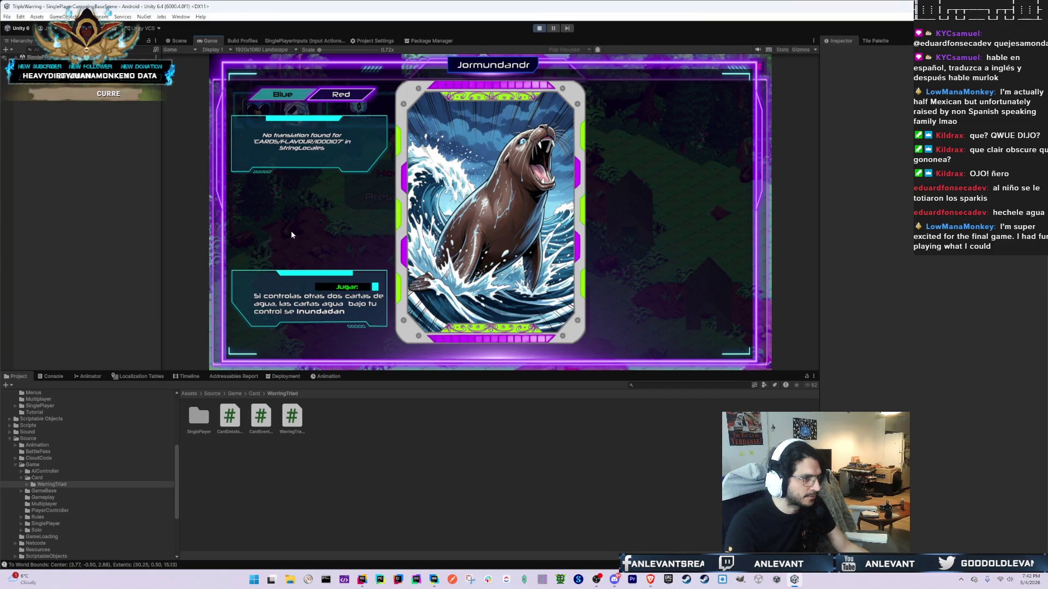
click(291, 235)
Glance at the FLOOD line in Card.cs, then return to the running game.
key(alt+Tab)
key(alt+Tab)
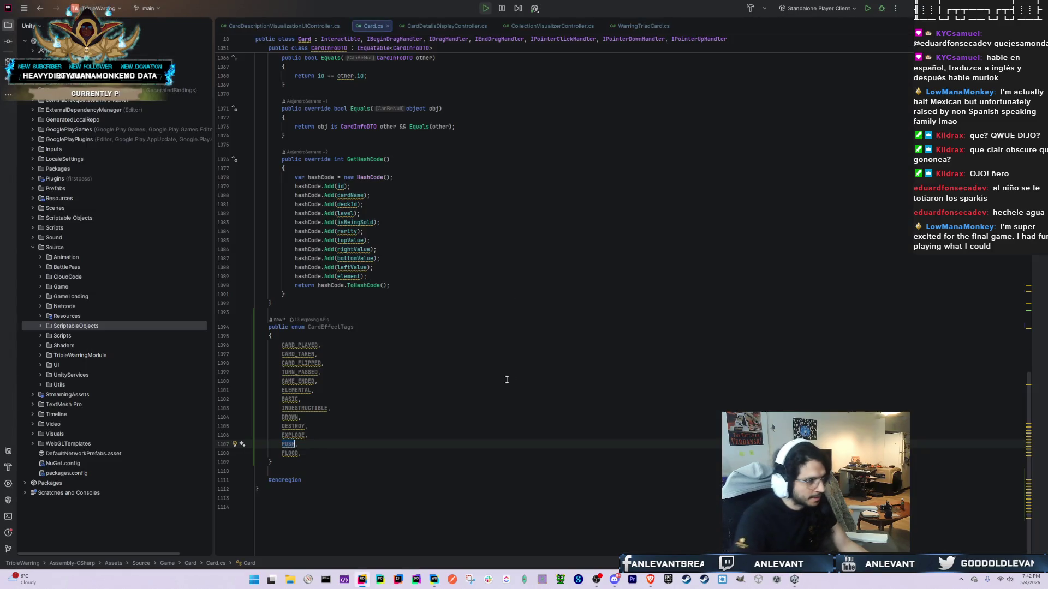
key(Down)
key(End)
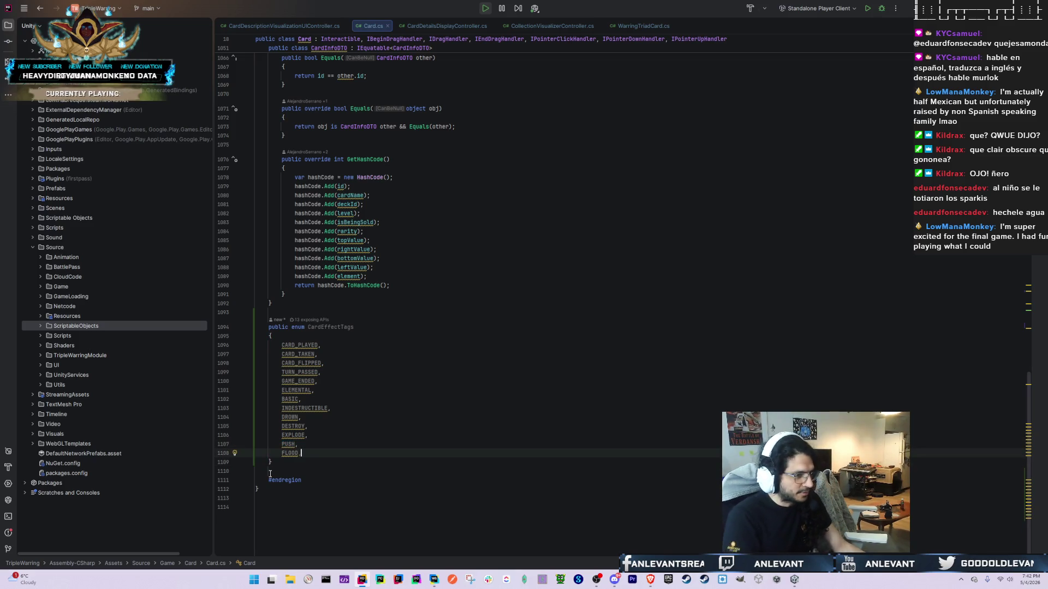
key(alt+Tab)
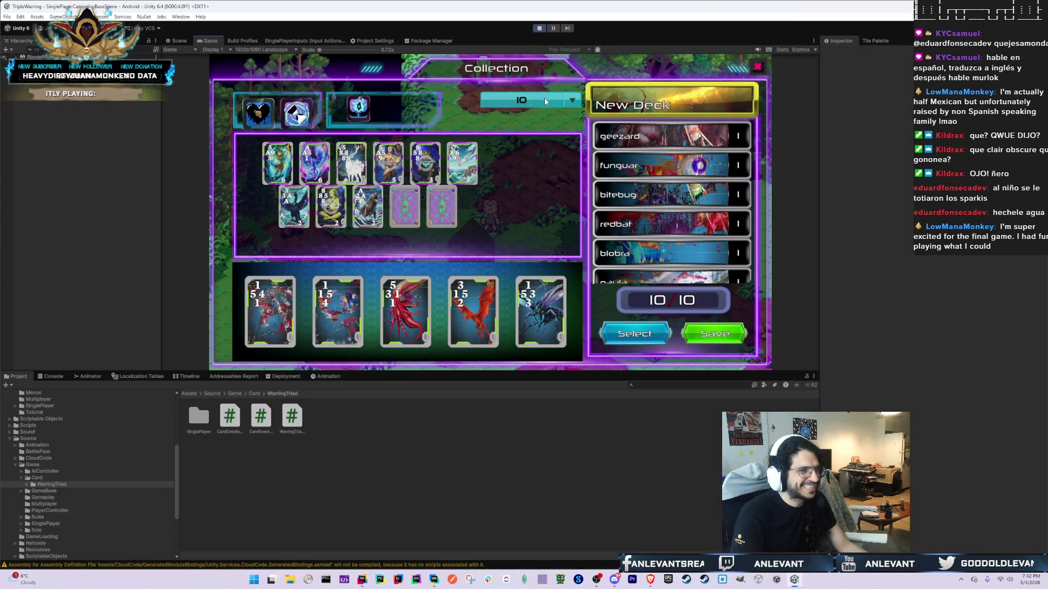
Put the collection back on page 9, trigger a script reload, and return to Card.cs.
click(524, 100)
click(506, 178)
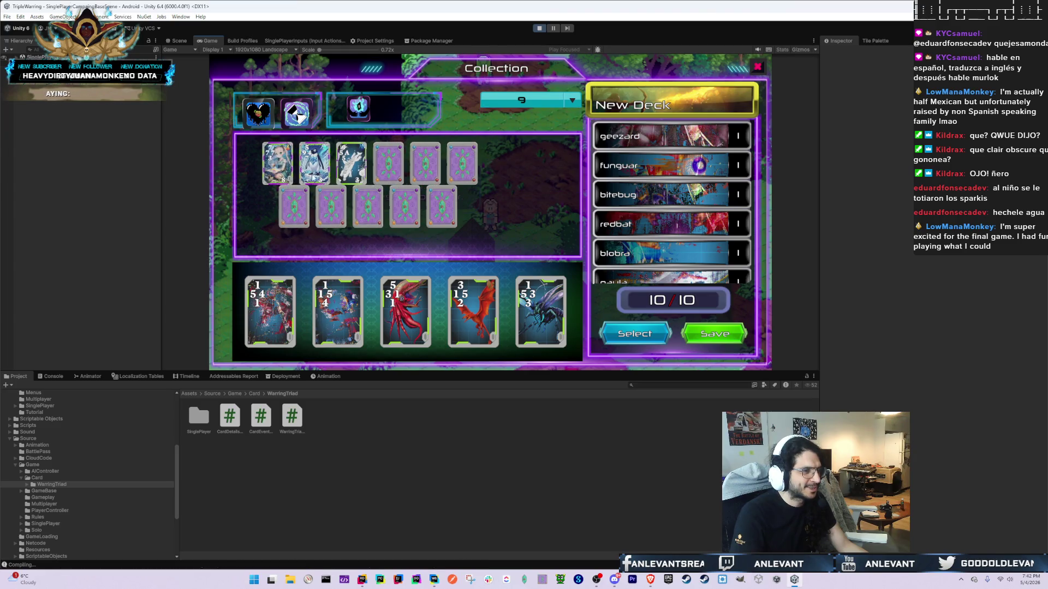
key(alt+Tab)
key(alt+Tab)
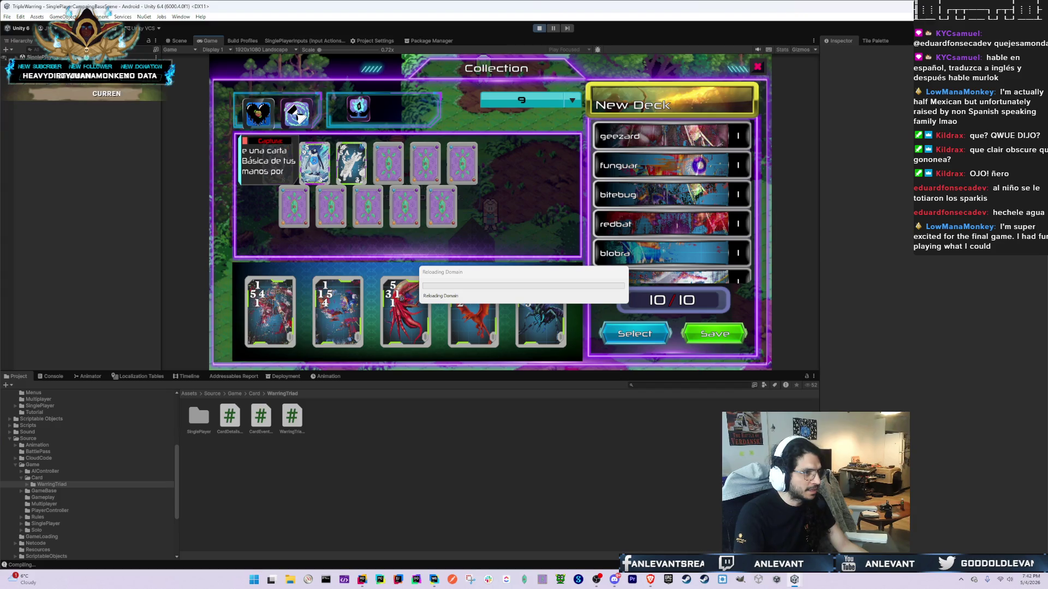
key(alt+Tab)
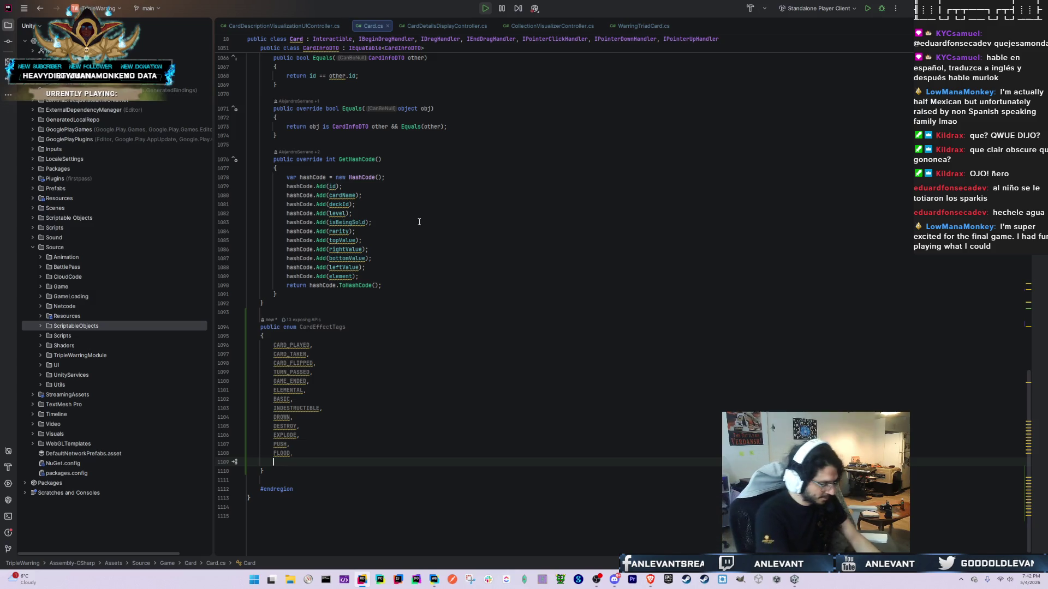
Add NOURISH and REINCARNATE entries after FLOOD in the CardEffectTags enum.
text(Noun)
key(ctrl+BackSpace)
text(NOURISH,)
key(Return)
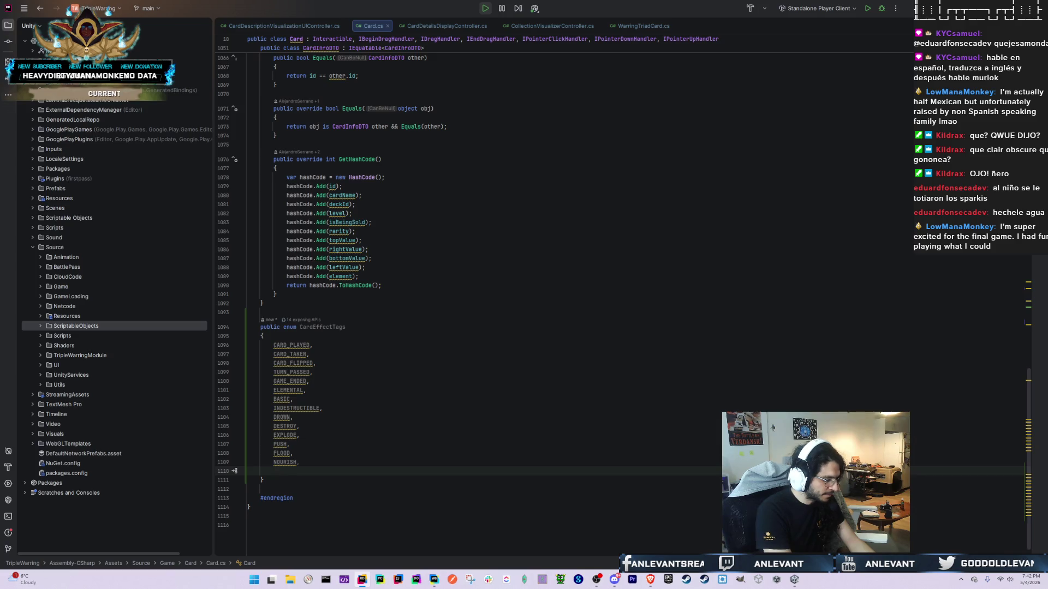
key(alt+shift+Up)
text(REA)
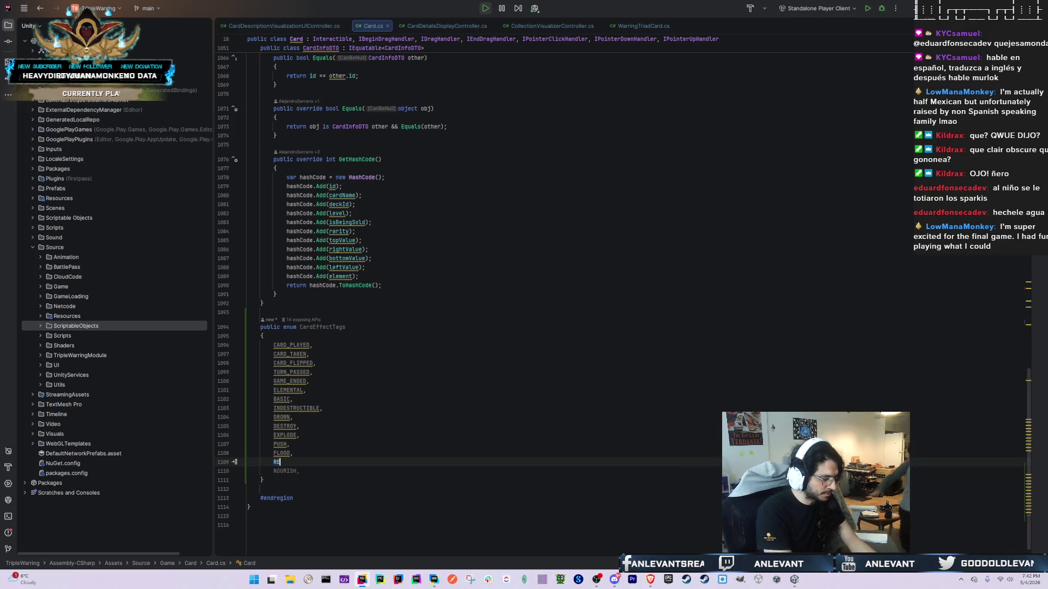
key(BackSpace)
text(INCAR)
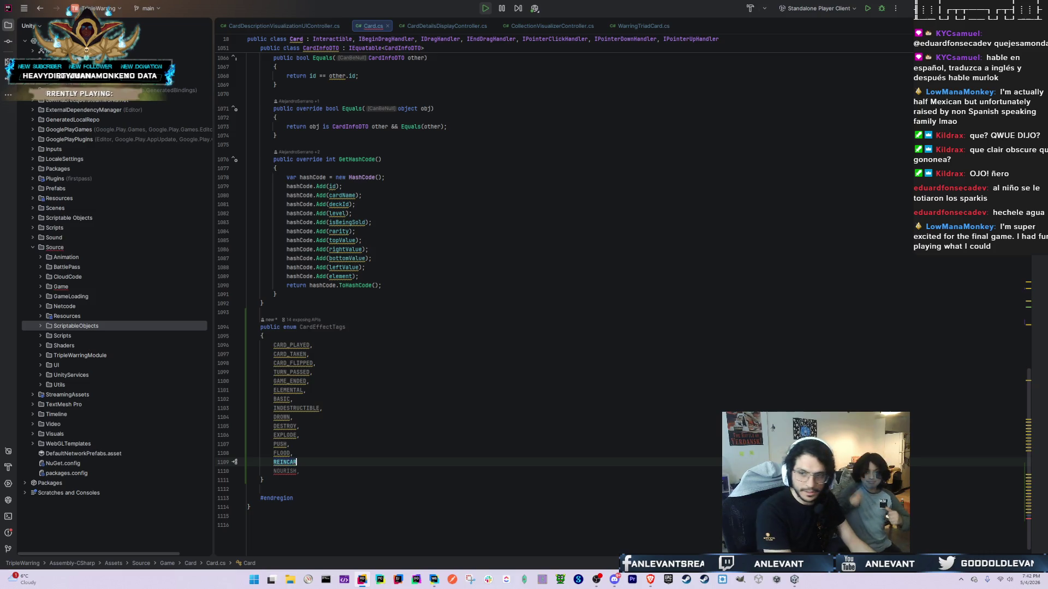
text(,)
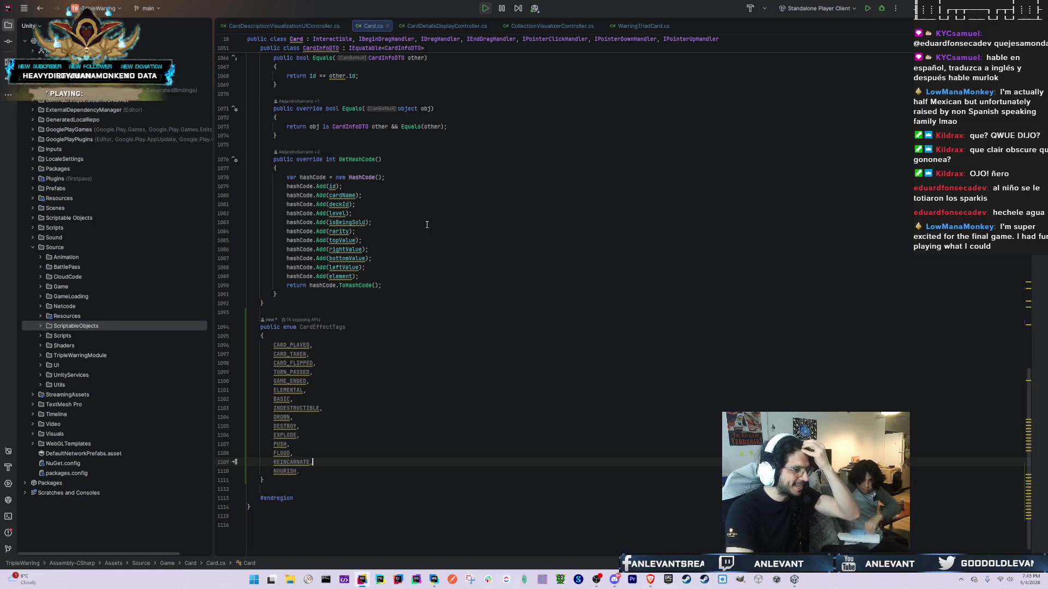
key(Up)
key(Up)
key(Up)
key(Up)
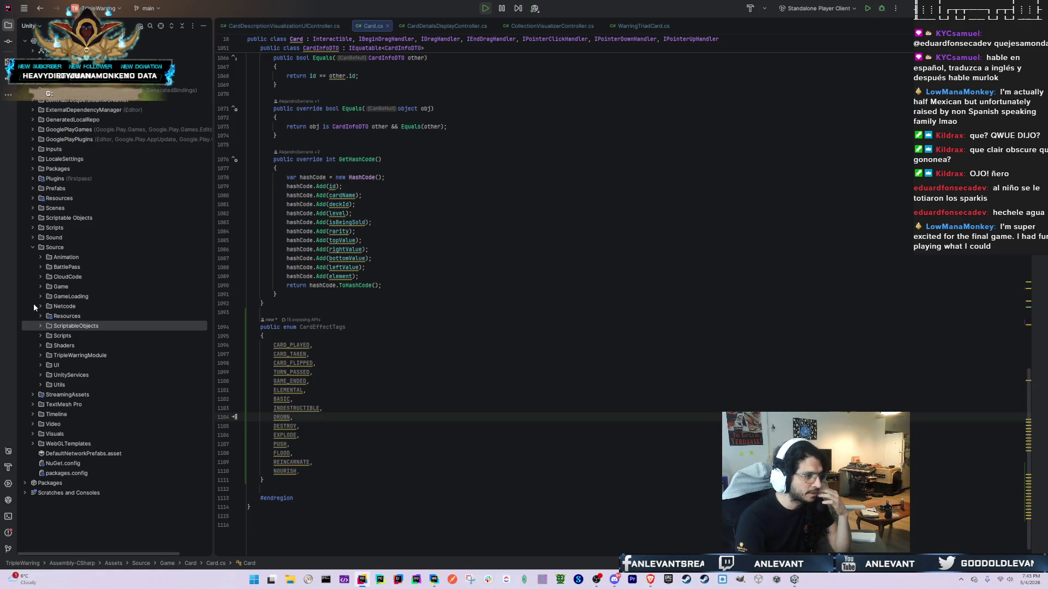
Browse the Source folders in the Explorer down to Resources.
click(94, 319)
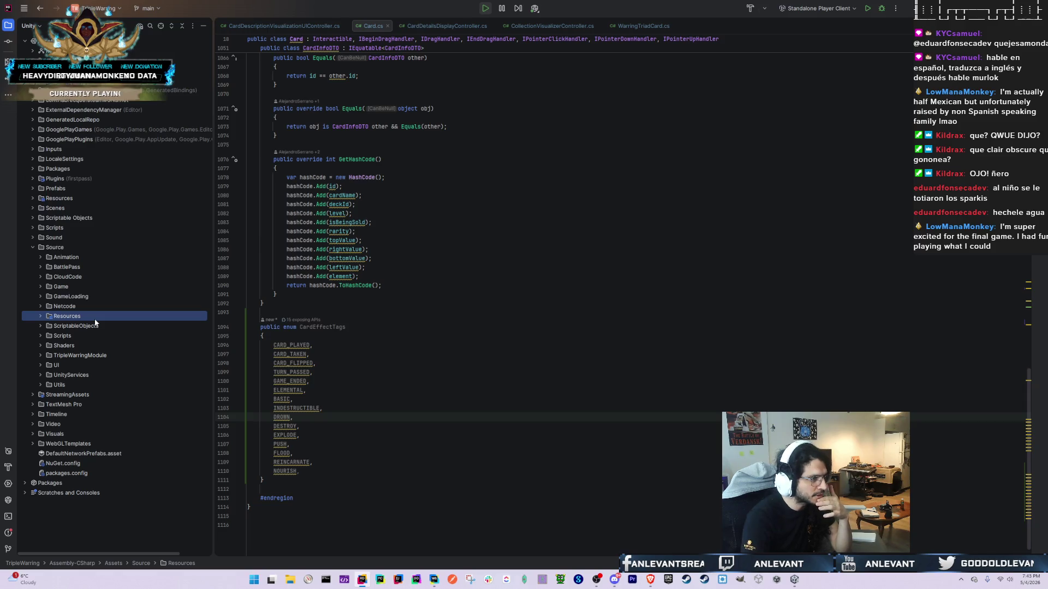
key(Down)
key(Down)
key(Down)
key(Up)
key(Up)
key(Up)
key(Up)
key(Up)
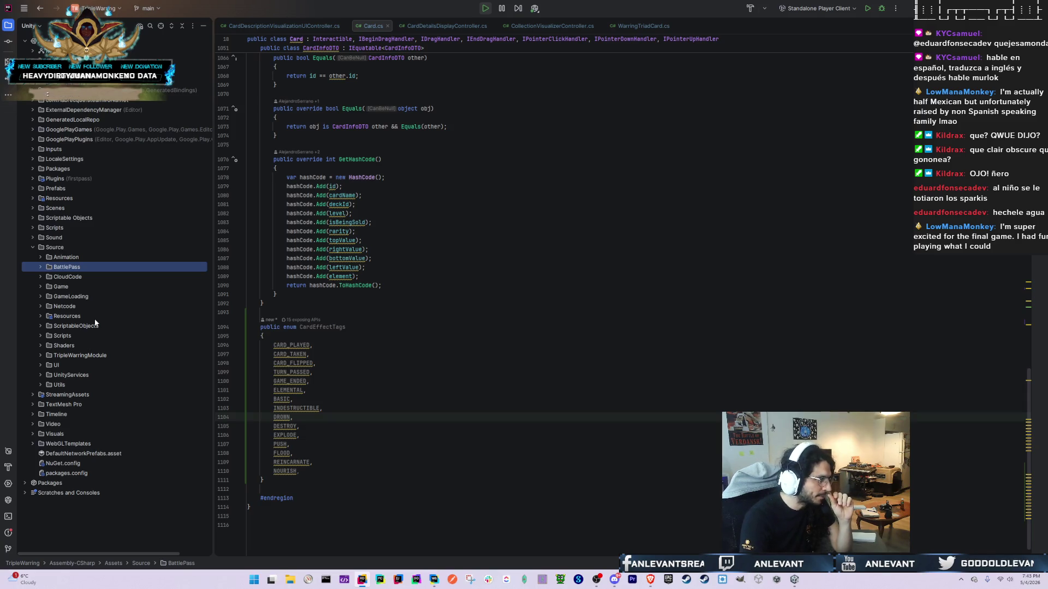
key(Down)
key(Down)
key(Down)
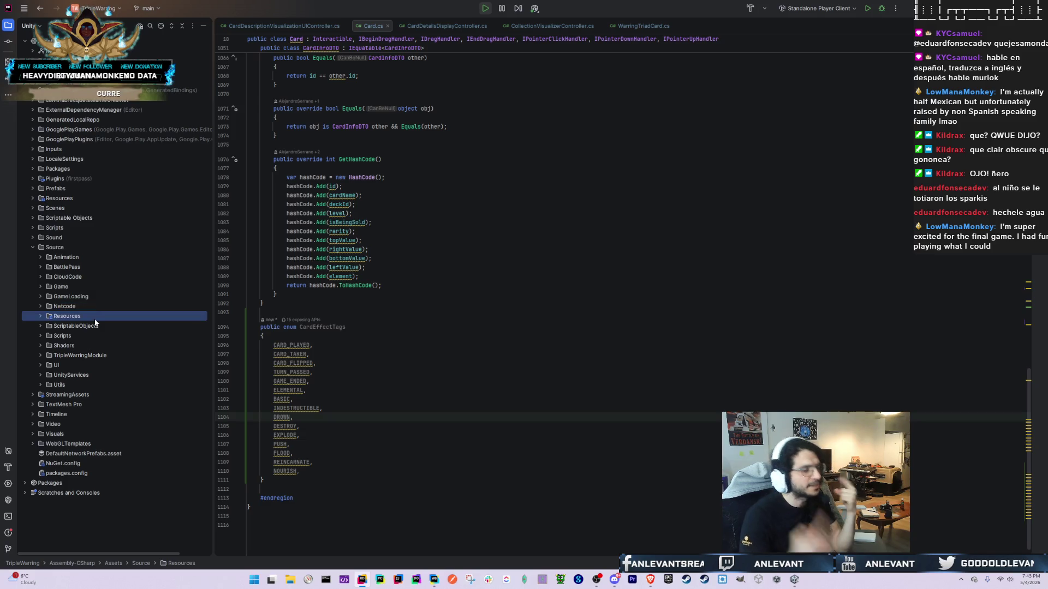
key(alt+Tab)
key(alt+Tab)
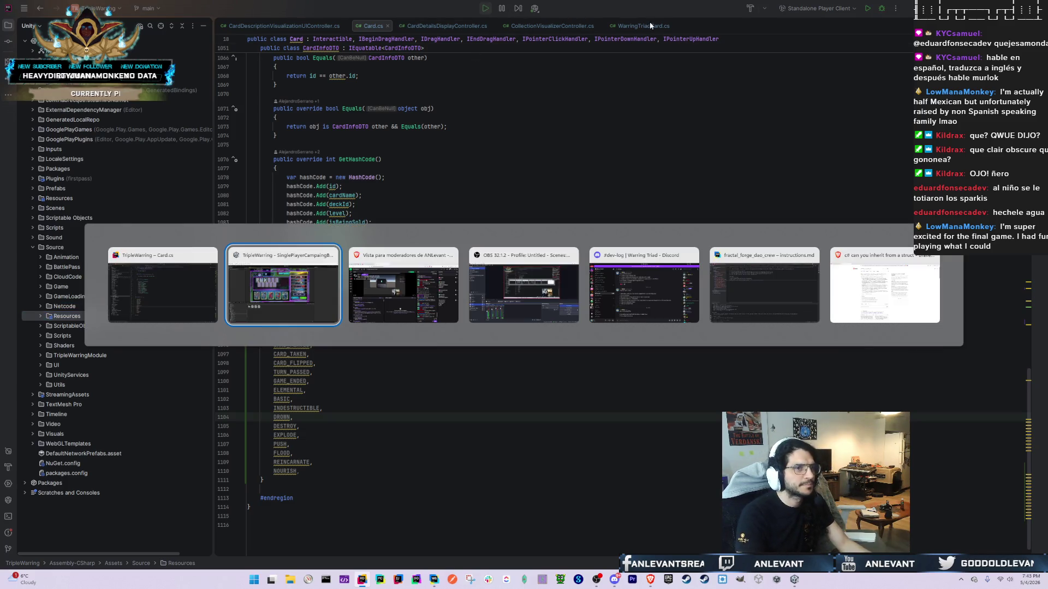
Close the game's Collection deck panel in Unity, back to the world map.
key(shift+alt+Tab)
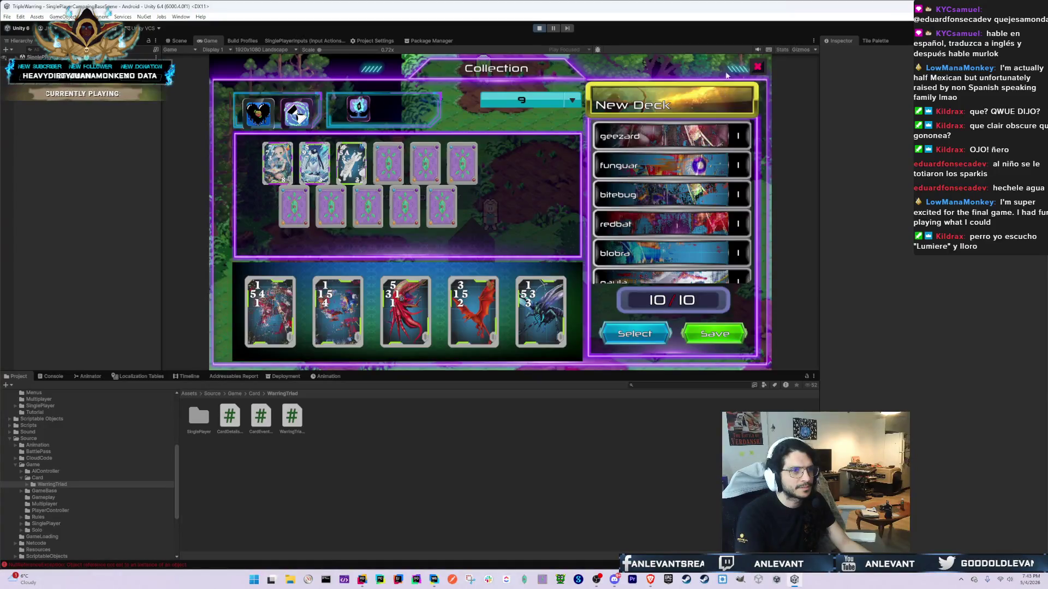
click(757, 66)
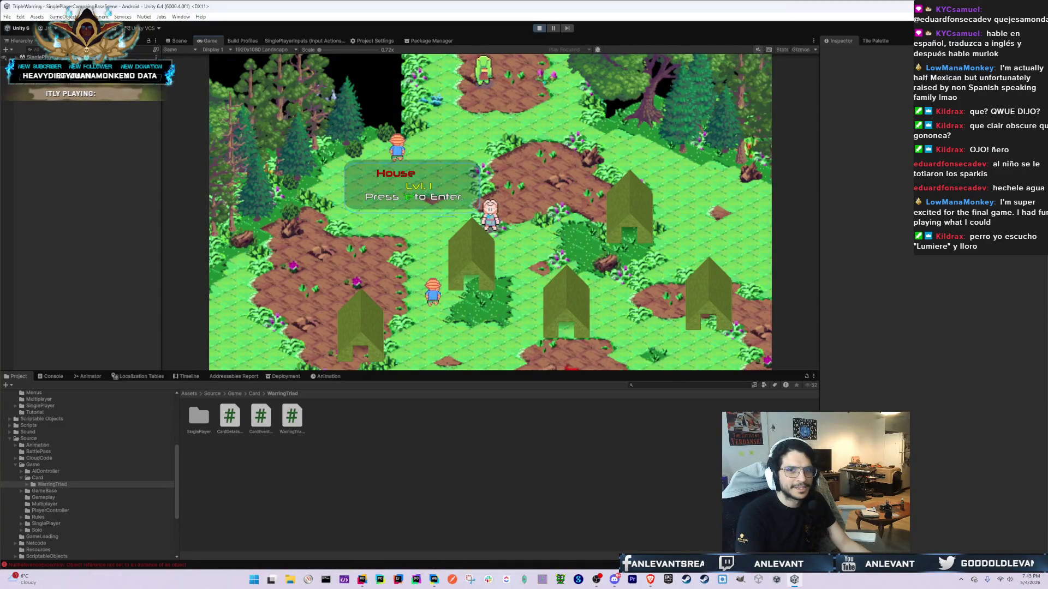
key(alt+Tab)
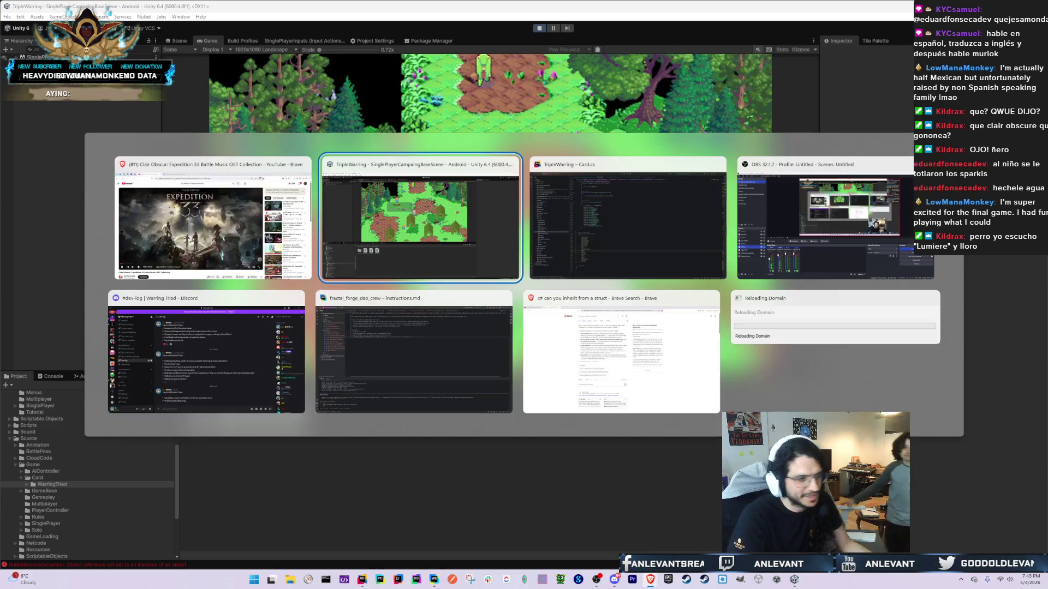
key(Escape)
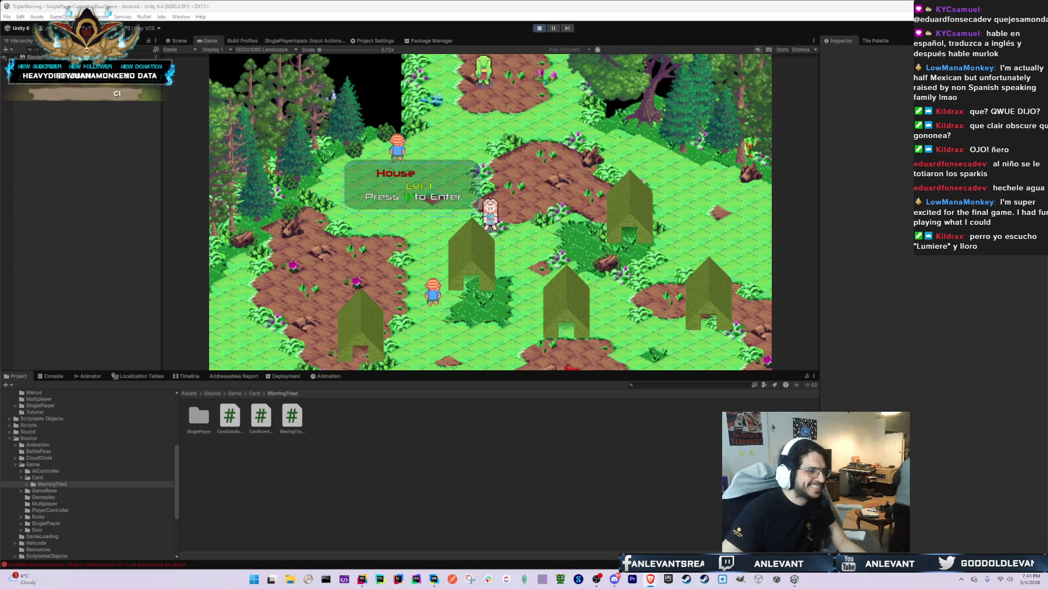
Clear the Console errors and go back to the end of NOURISH in Card.cs.
click(52, 376)
click(8, 385)
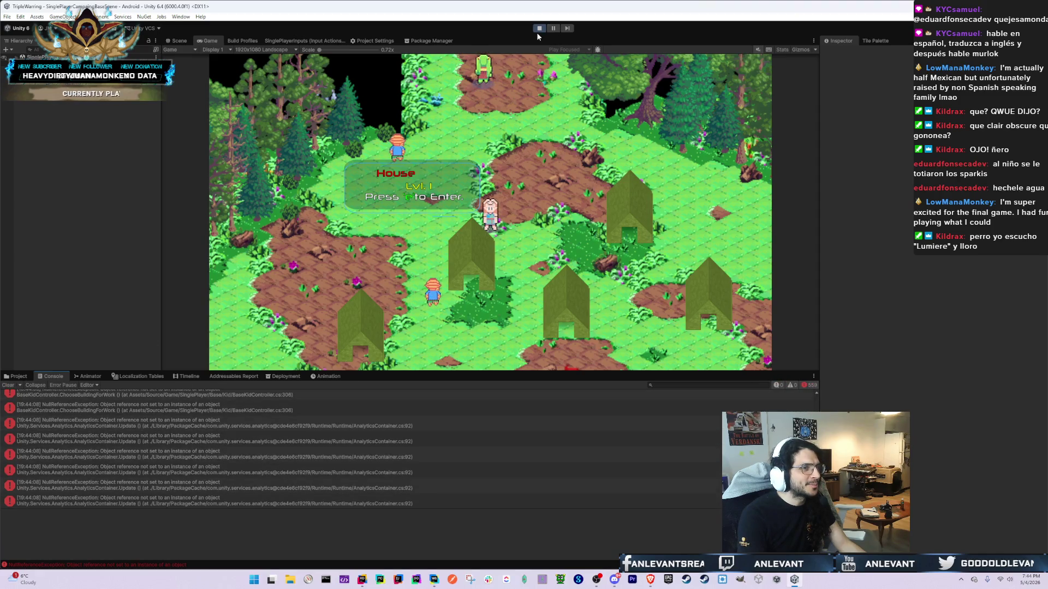
key(alt+Tab)
click(355, 472)
Append ASSASSINATE after NOURISH in CardEffectTags and jump to the enum declaration.
text(,)
key(Return)
text(ASSINATE)
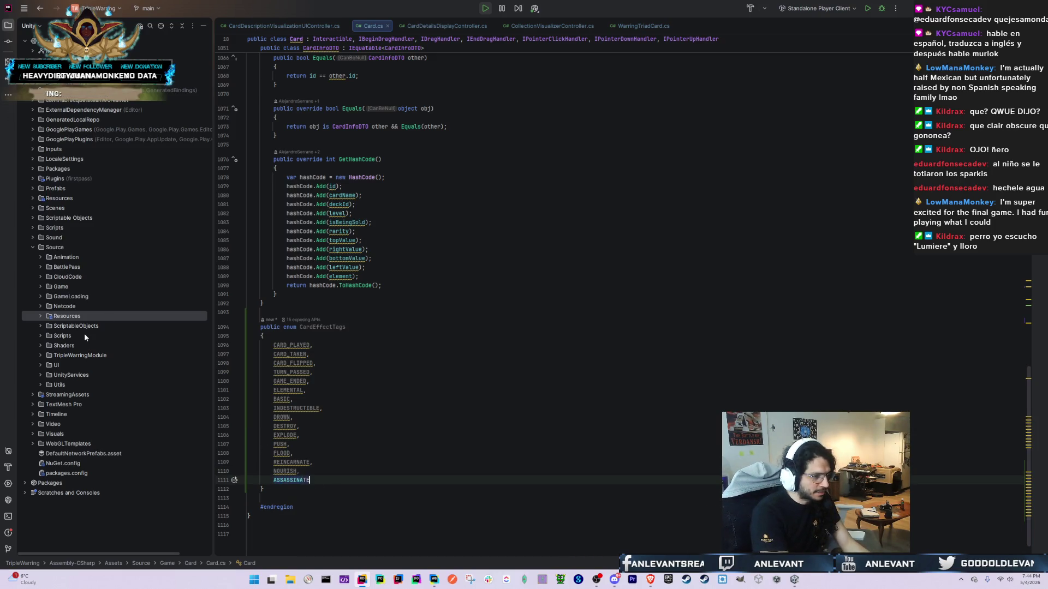
key(Up)
key(Up)
key(Up)
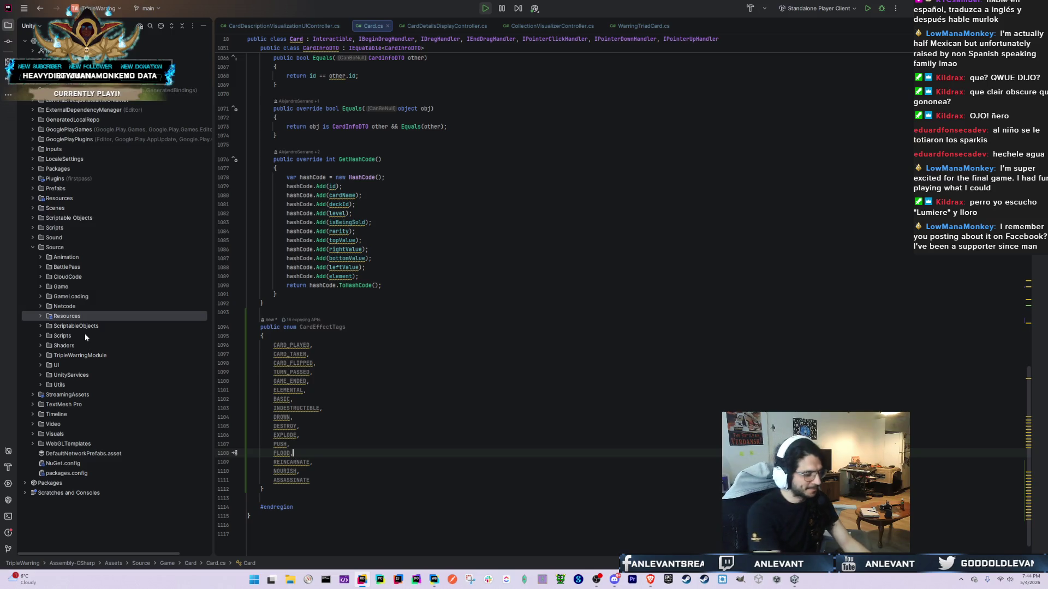
key(Down)
key(Down)
key(Down)
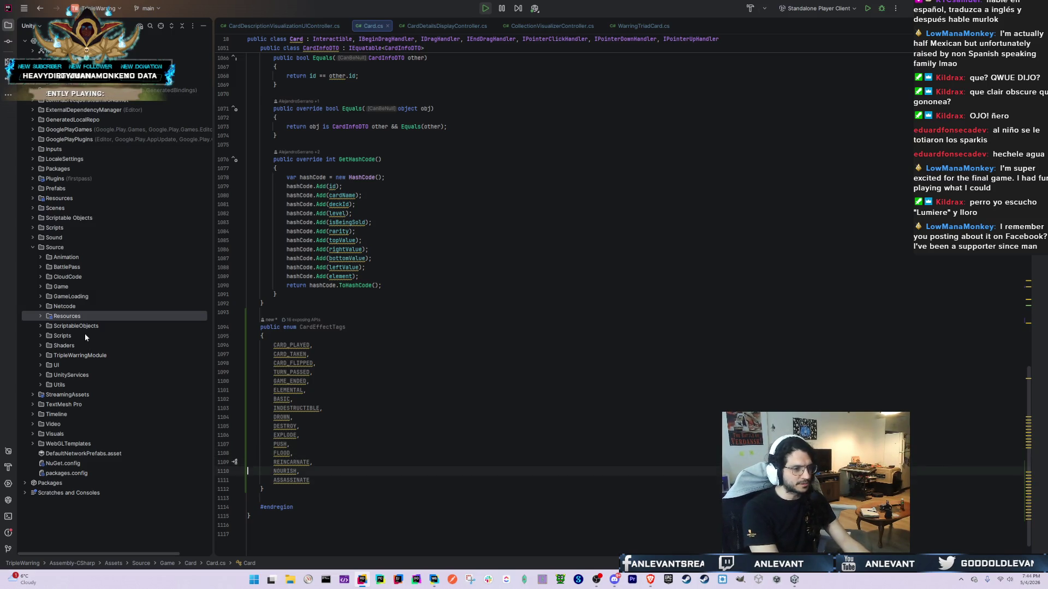
key(End)
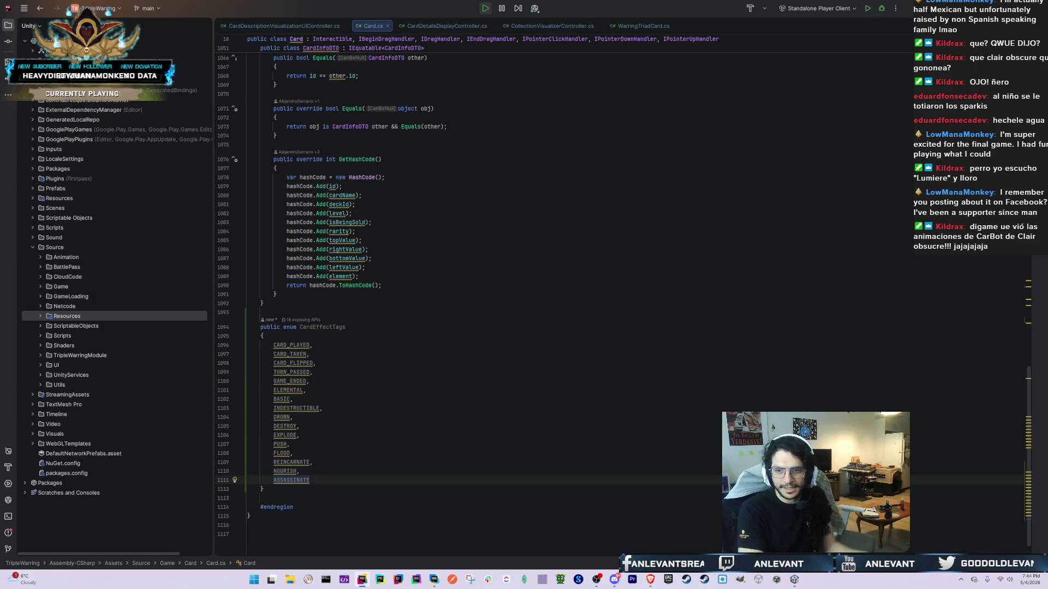
click(596, 328)
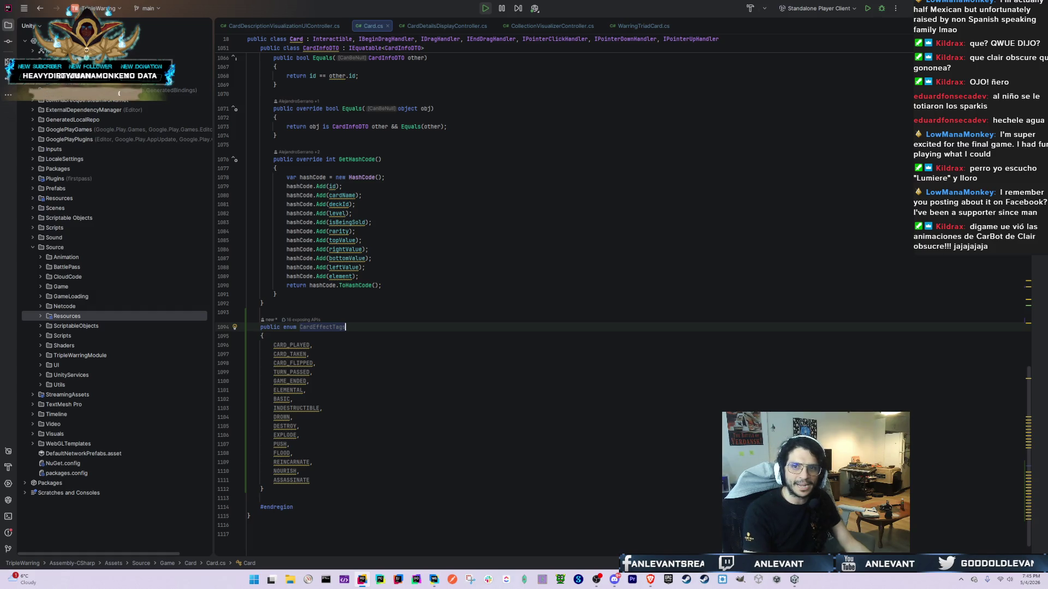
key(alt+Tab)
Search for 'carbot' in Brave, then return to Card.cs in Rider.
text(carb)
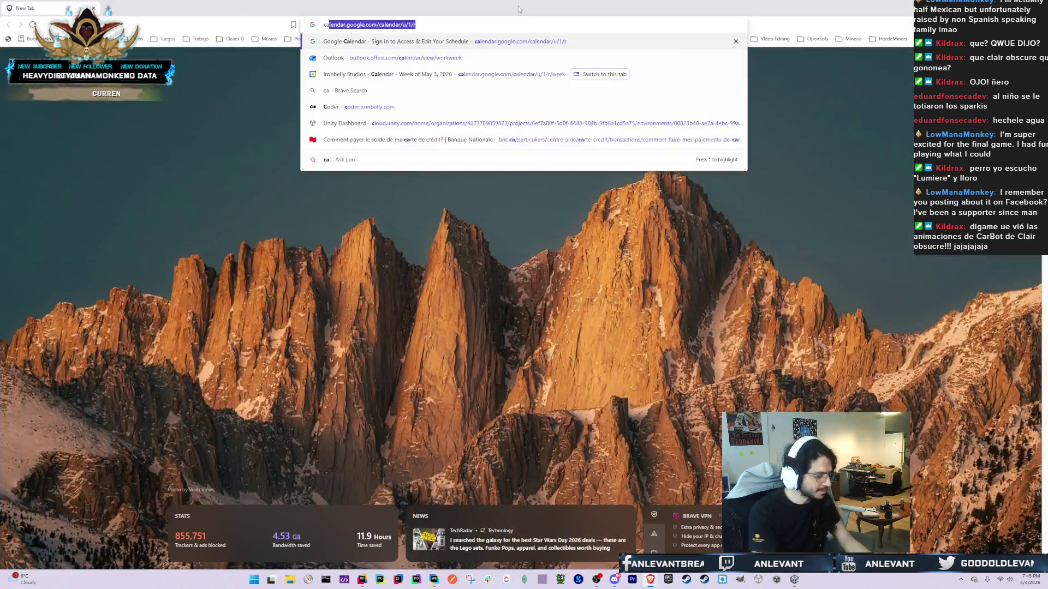
text(ot)
key(Return)
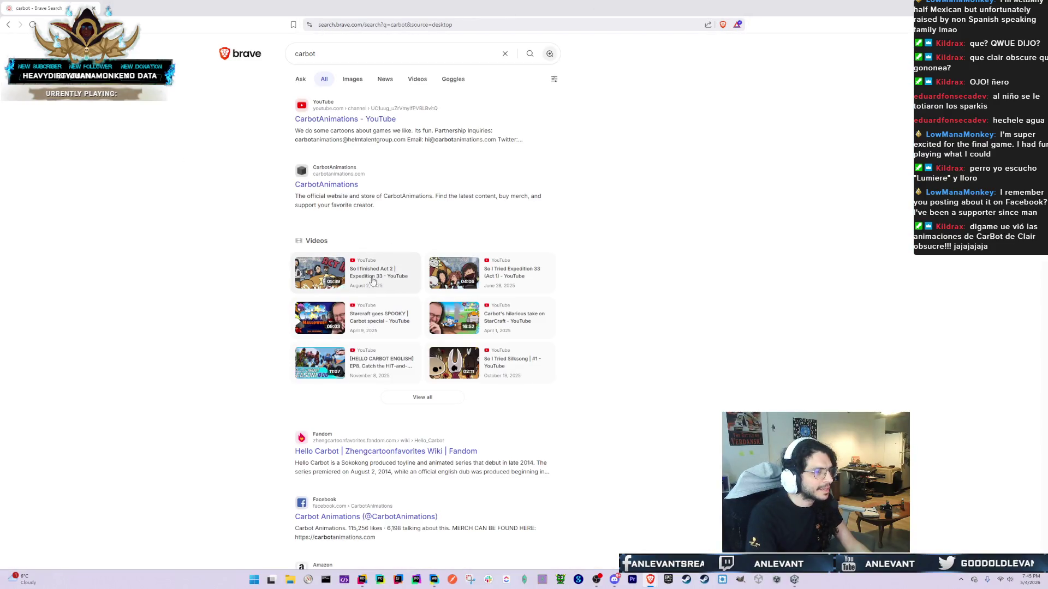
key(alt+Tab)
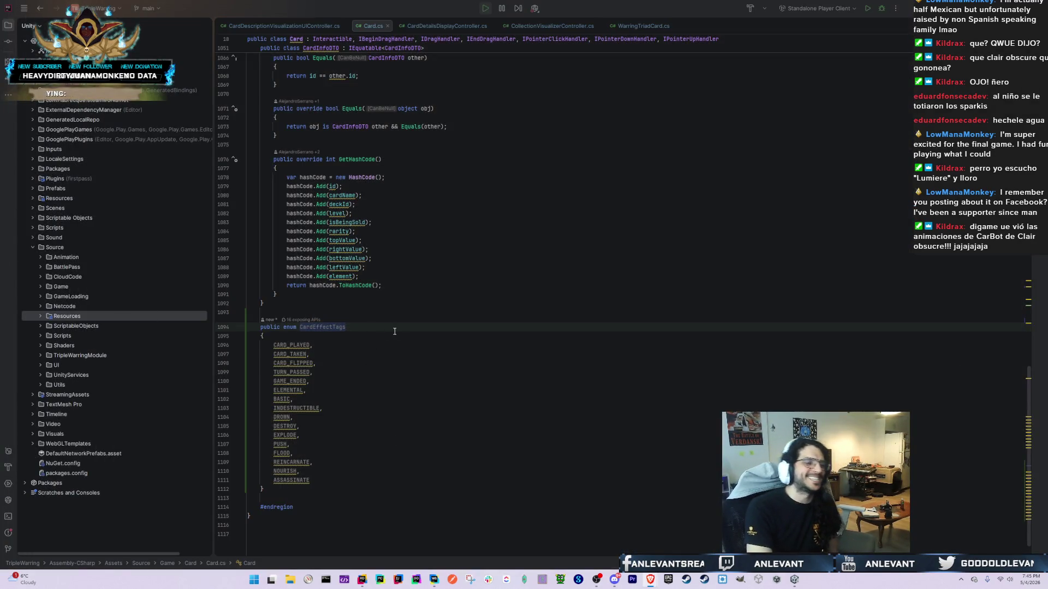
Review the CardEffectTags and GetHashCode code, glance at Discord's dev-log, then bring up Unity's LoginScene.
click(412, 332)
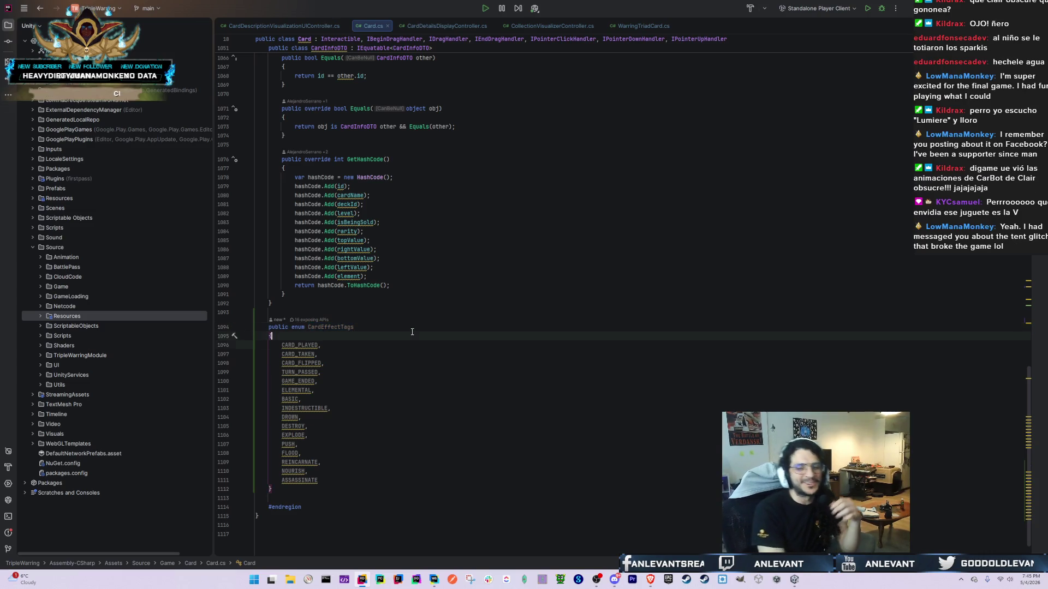
key(Up)
key(Up)
key(Up)
key(Up)
key(Up)
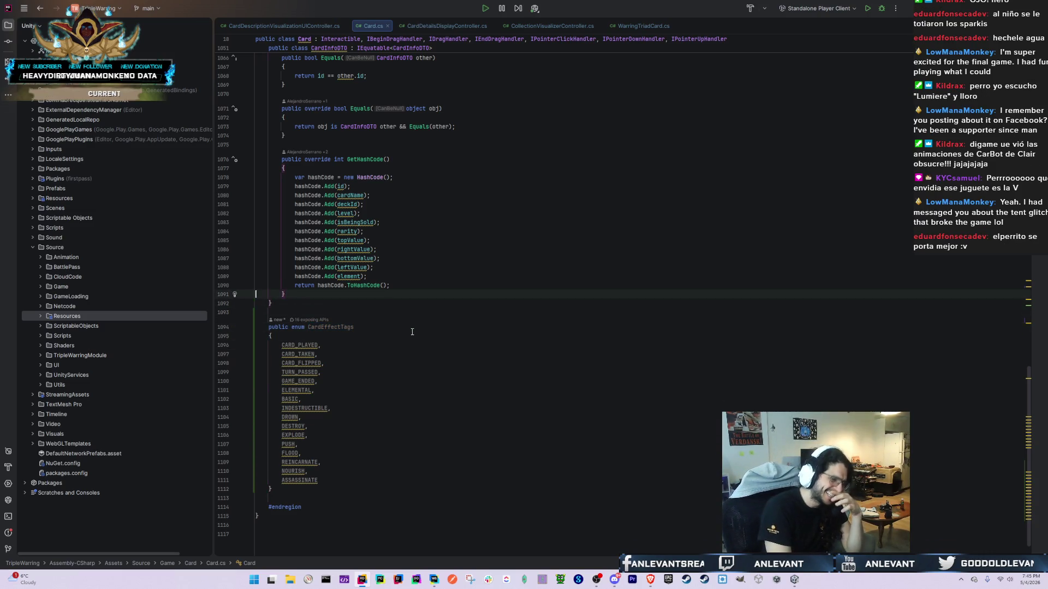
key(End)
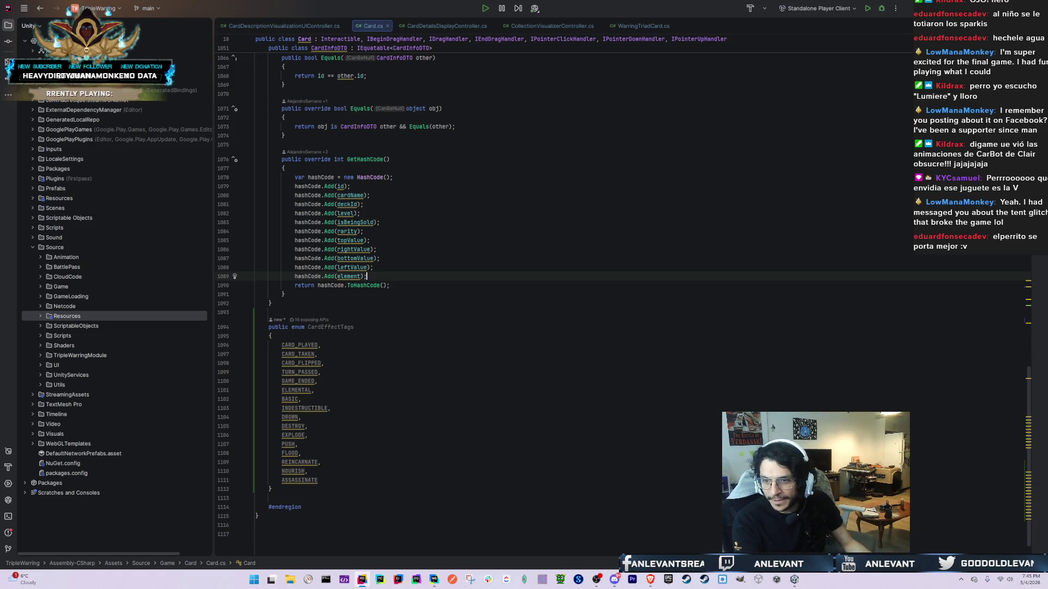
key(alt+Tab)
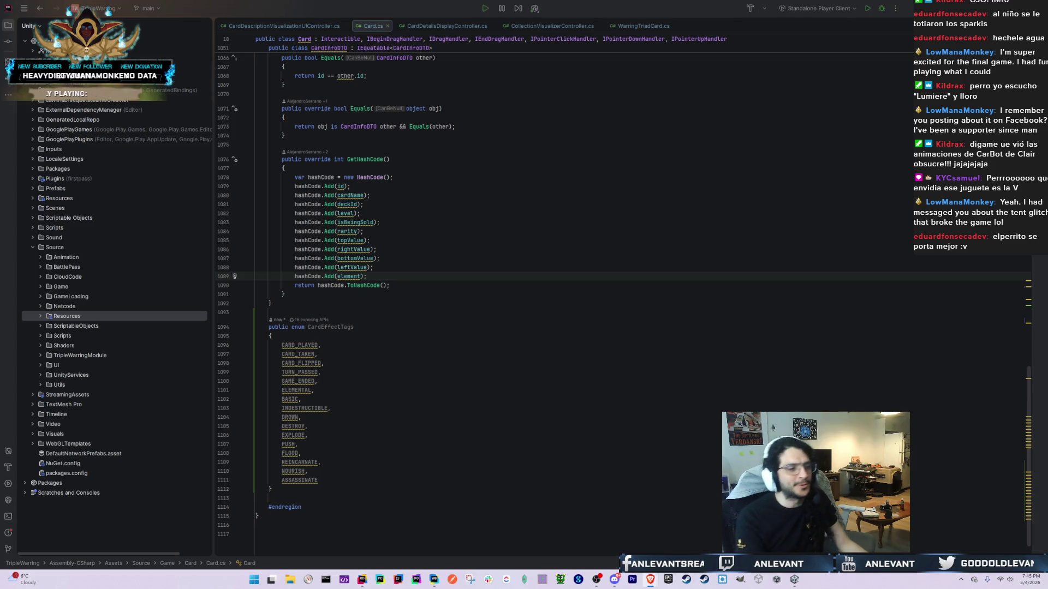
click(629, 295)
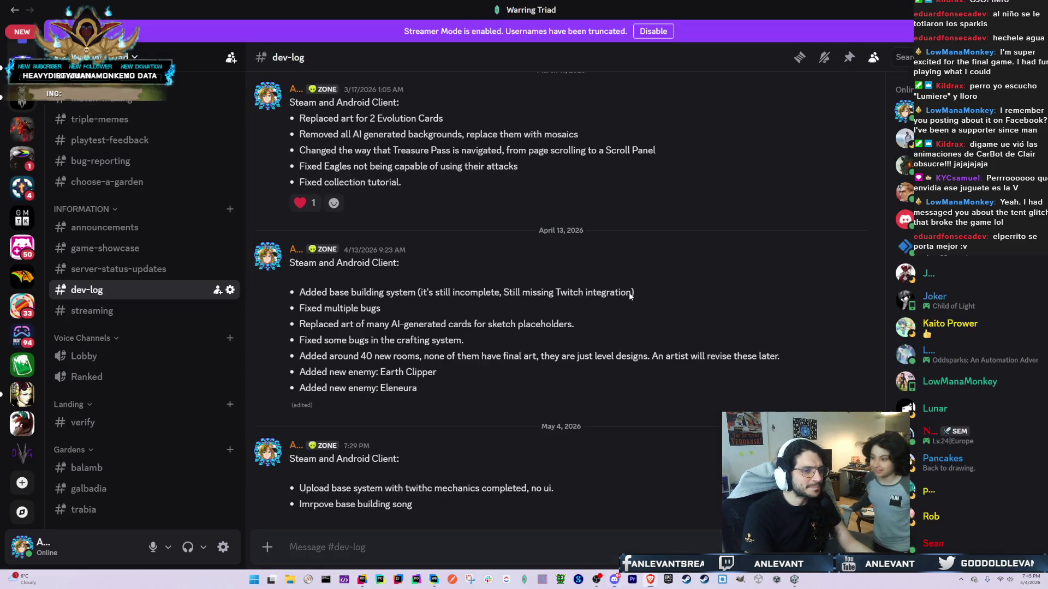
key(alt+Tab)
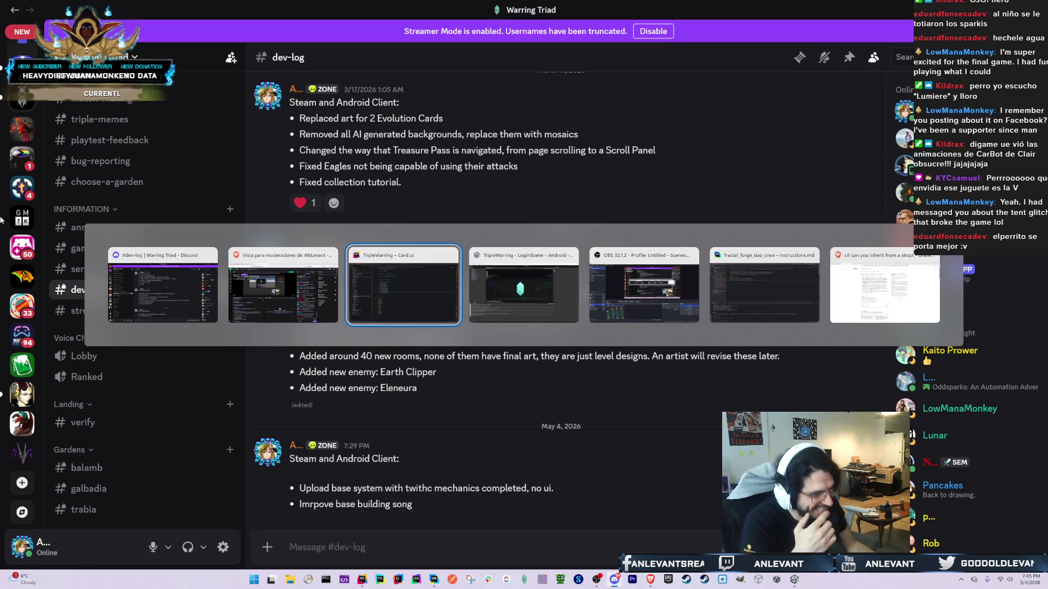
key(Tab)
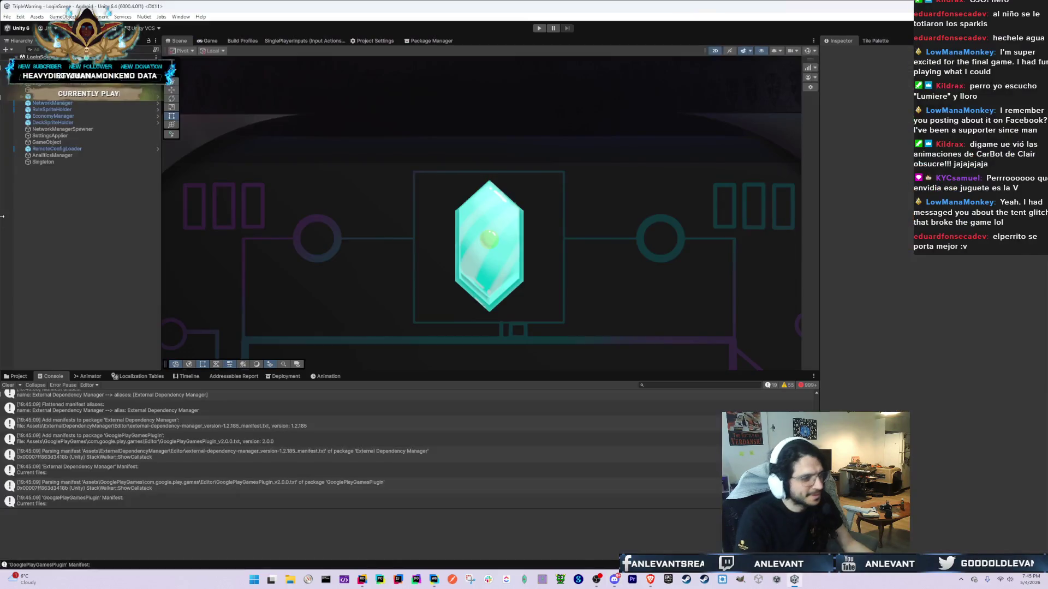
Clear the Console and run LoginScene in Play mode until the login form appears.
click(9, 385)
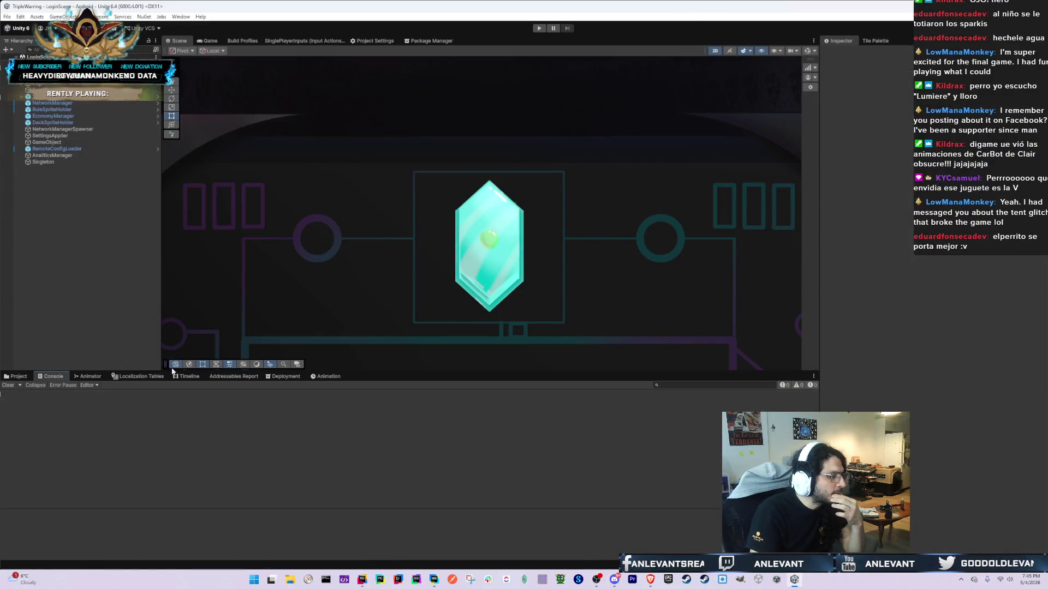
click(538, 28)
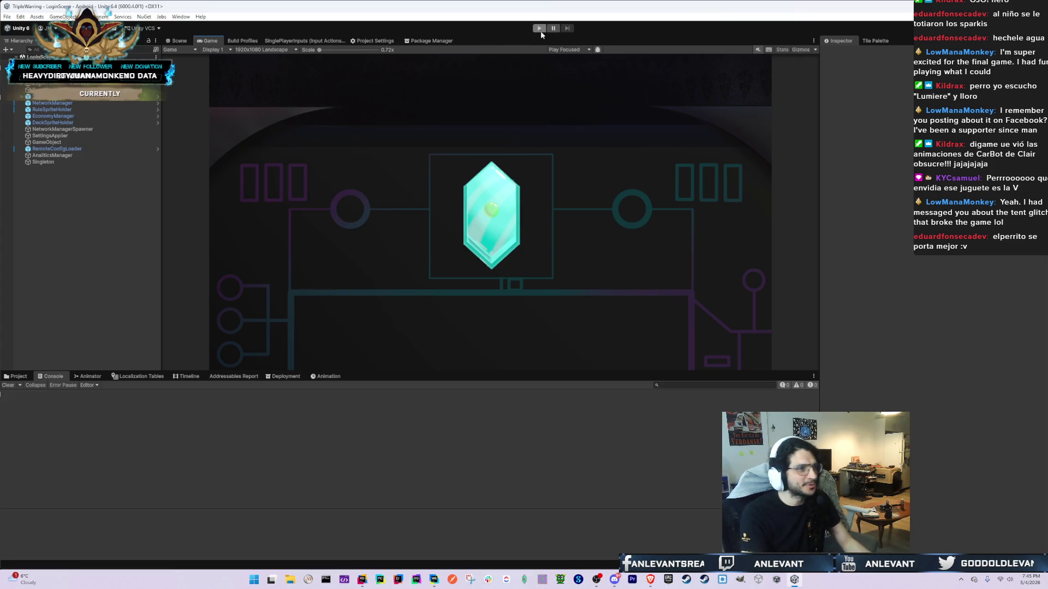
click(539, 29)
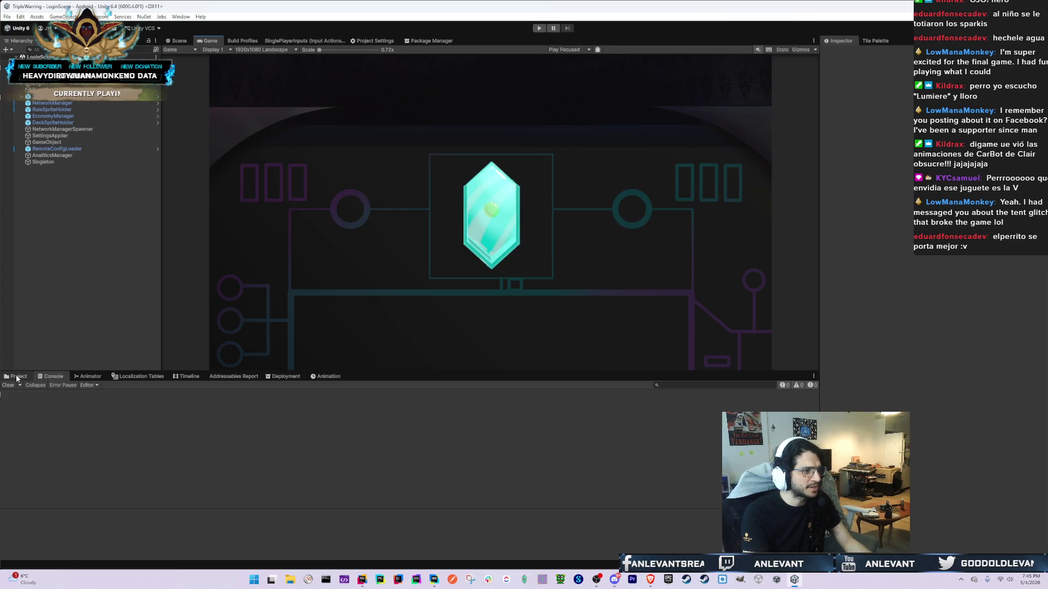
double_click(16, 376)
double_click(423, 40)
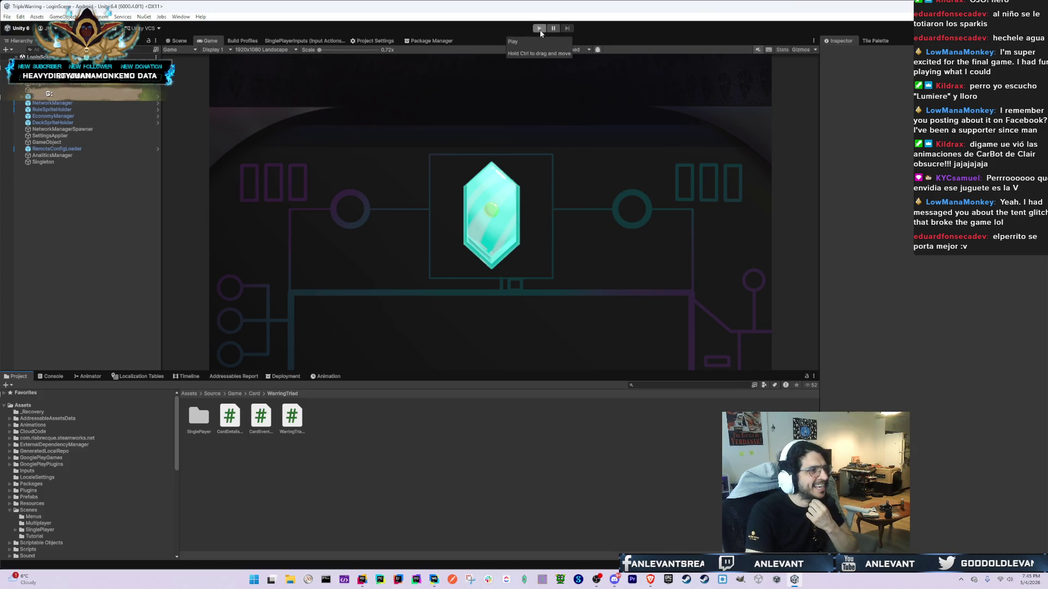
click(539, 28)
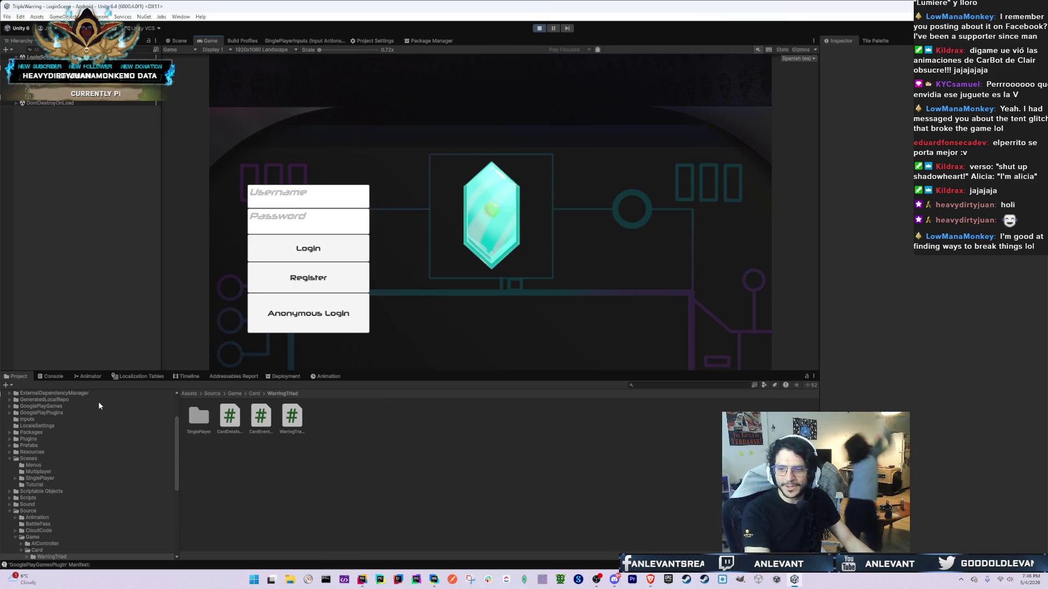
click(50, 376)
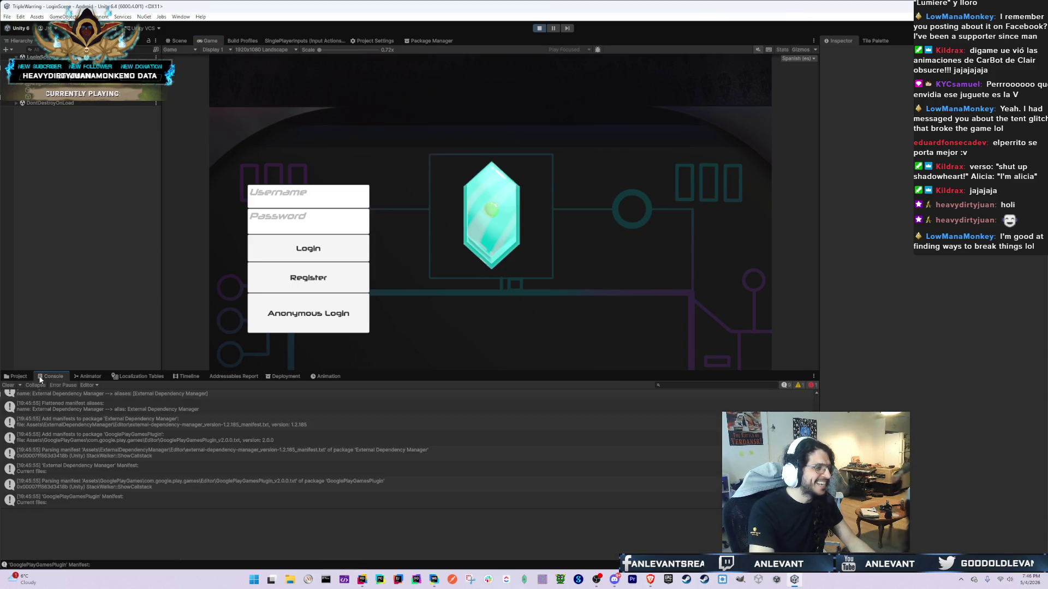
Clear the Console and log in to the game with the account username and password.
click(22, 376)
click(50, 376)
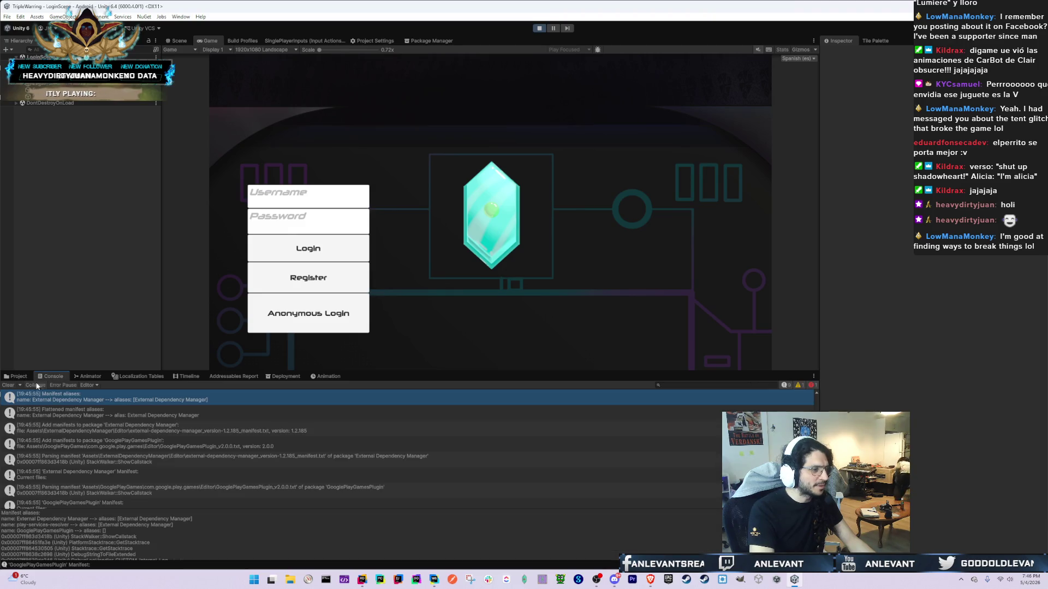
click(8, 385)
click(303, 195)
text(admin)
click(298, 218)
text(***********)
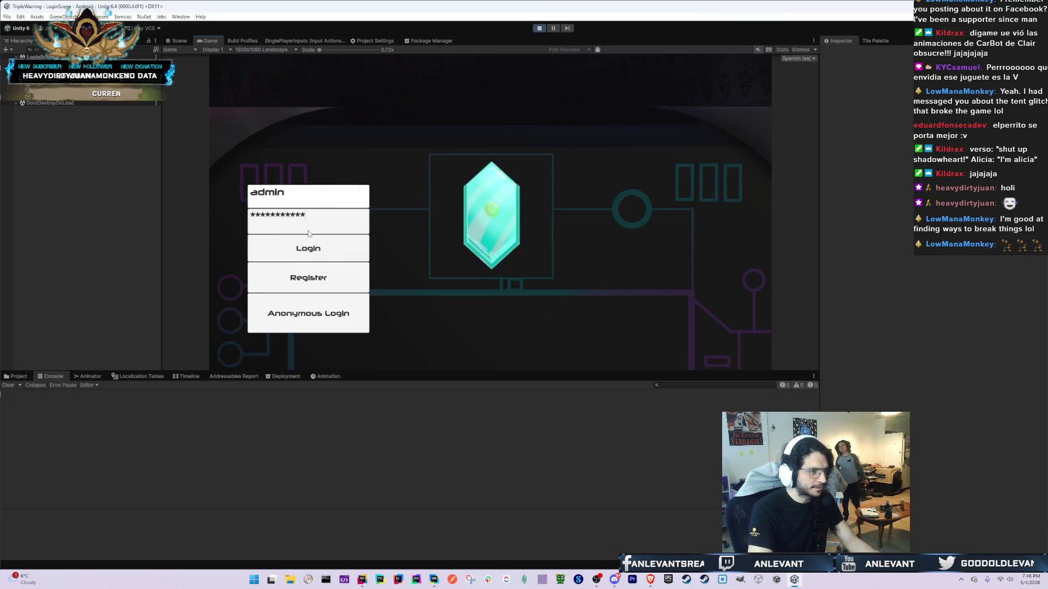
click(319, 239)
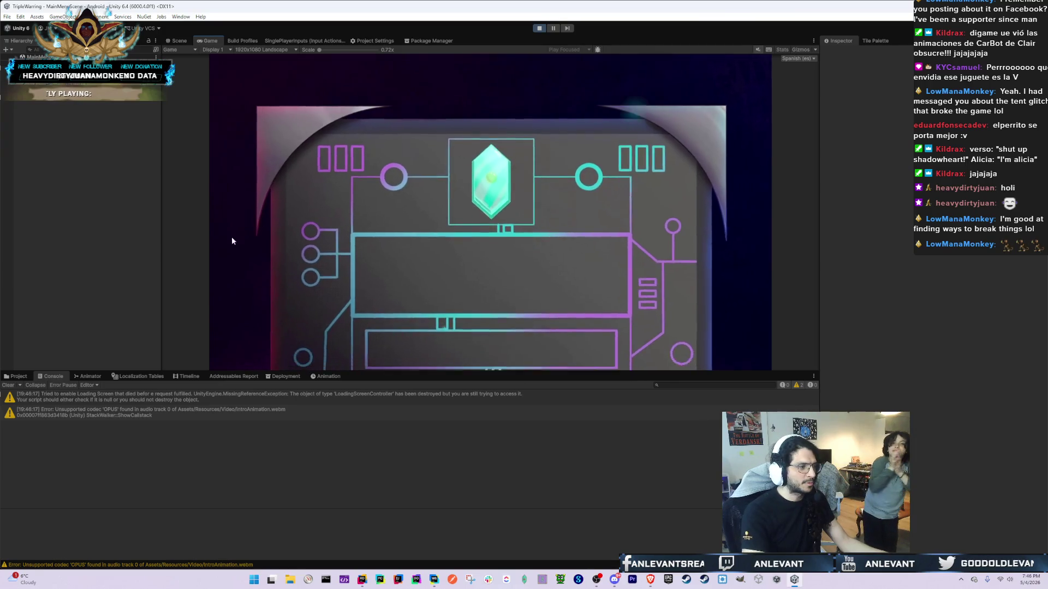
Start the Solo Historia campaign, stop the game, and open Build Profiles.
click(8, 386)
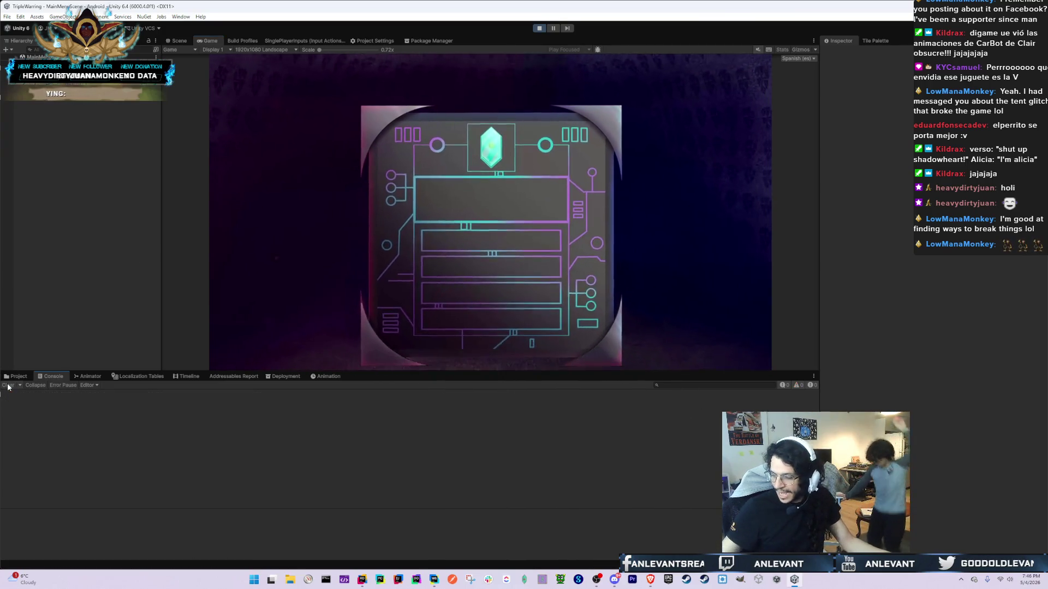
click(712, 323)
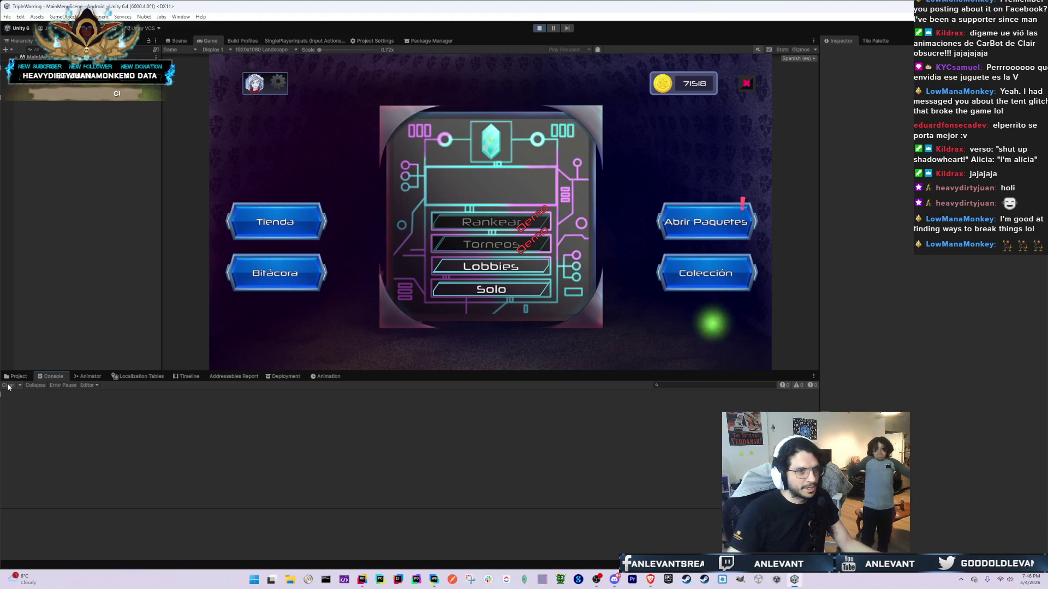
click(250, 138)
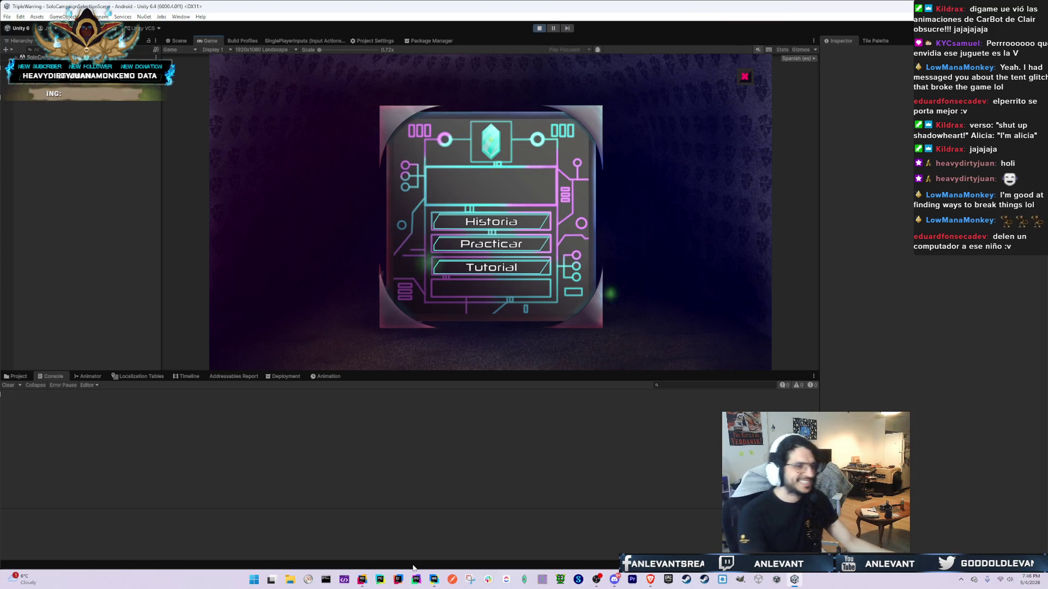
click(498, 224)
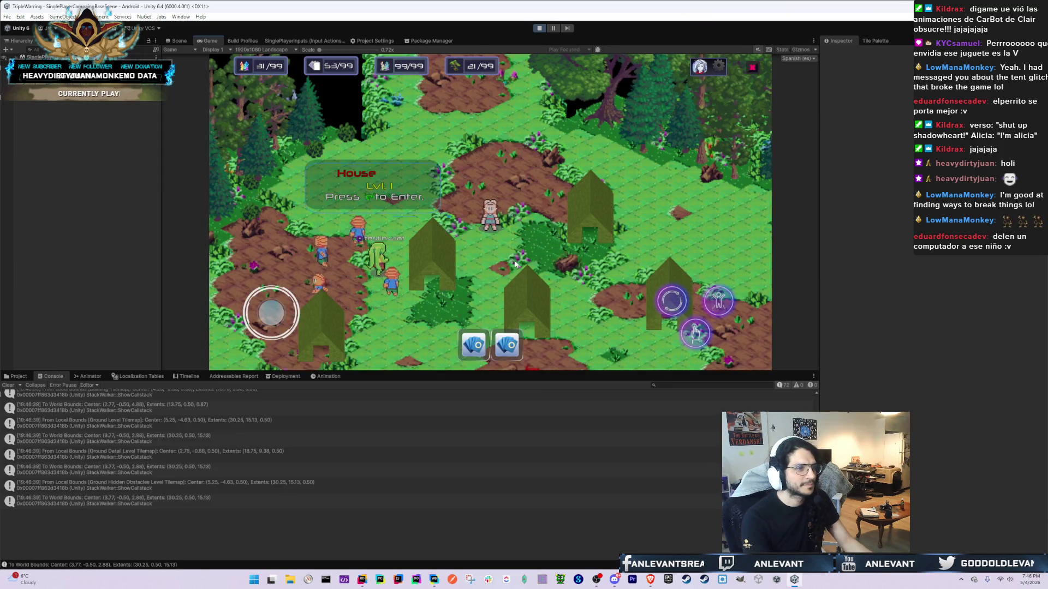
click(16, 385)
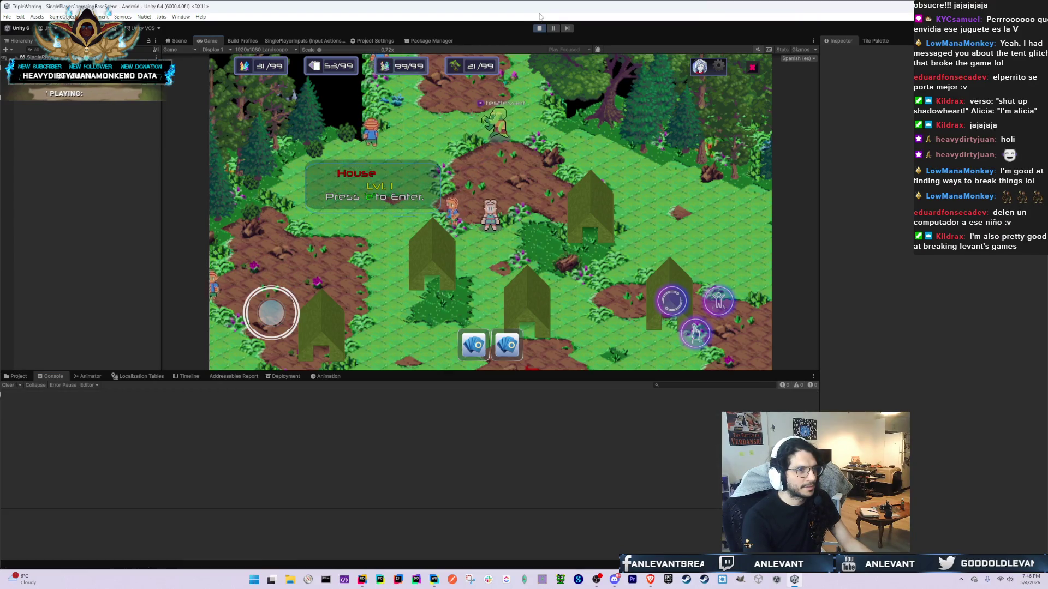
key(ctrl+p)
click(243, 41)
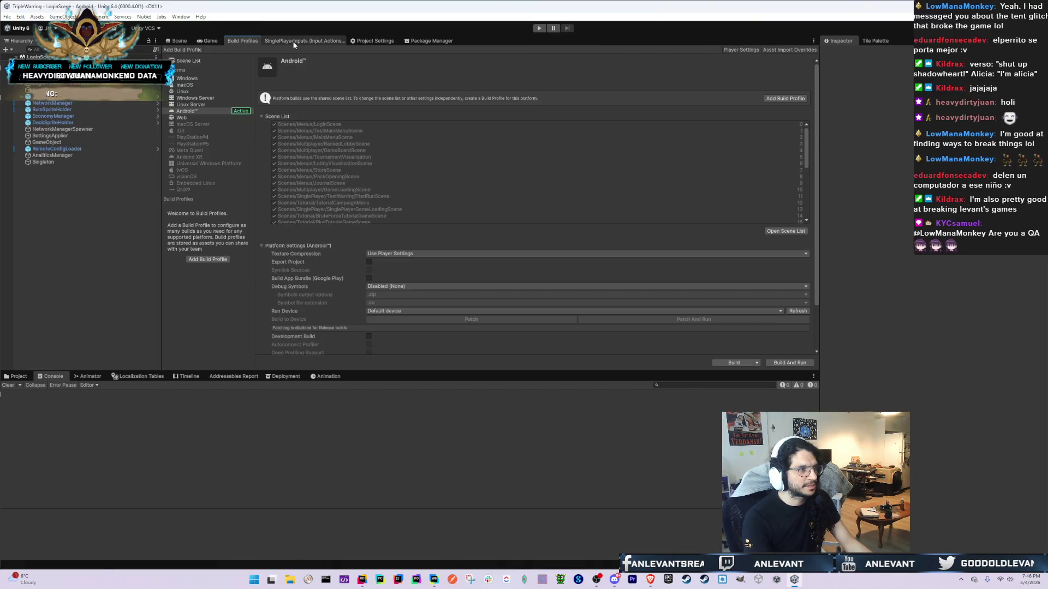
Switch the build platform from Android to Windows, then return to the ASSASSINATE line in Card.cs.
click(187, 79)
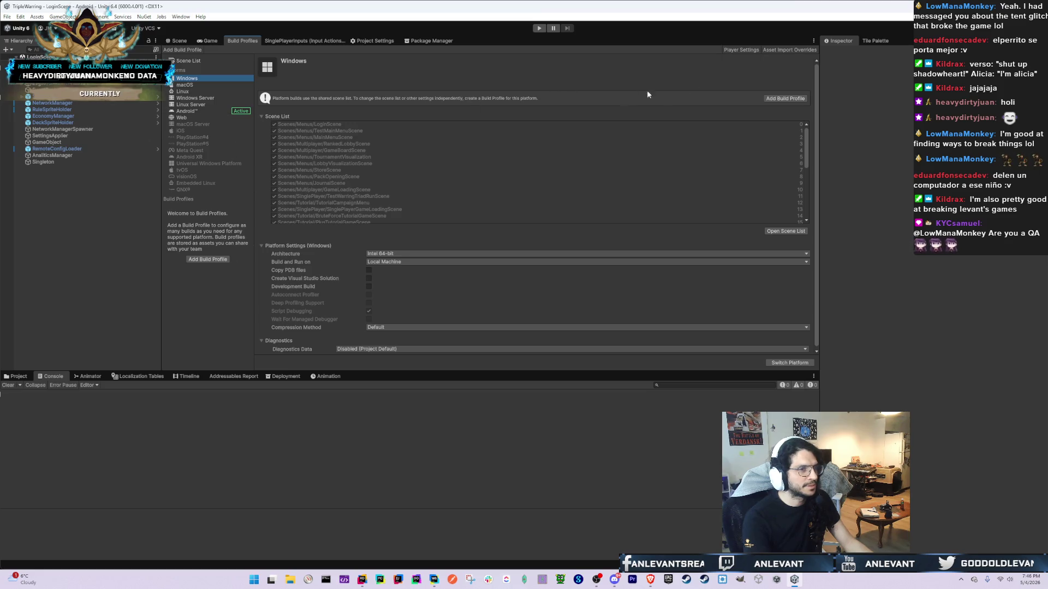
click(790, 363)
key(alt+Tab)
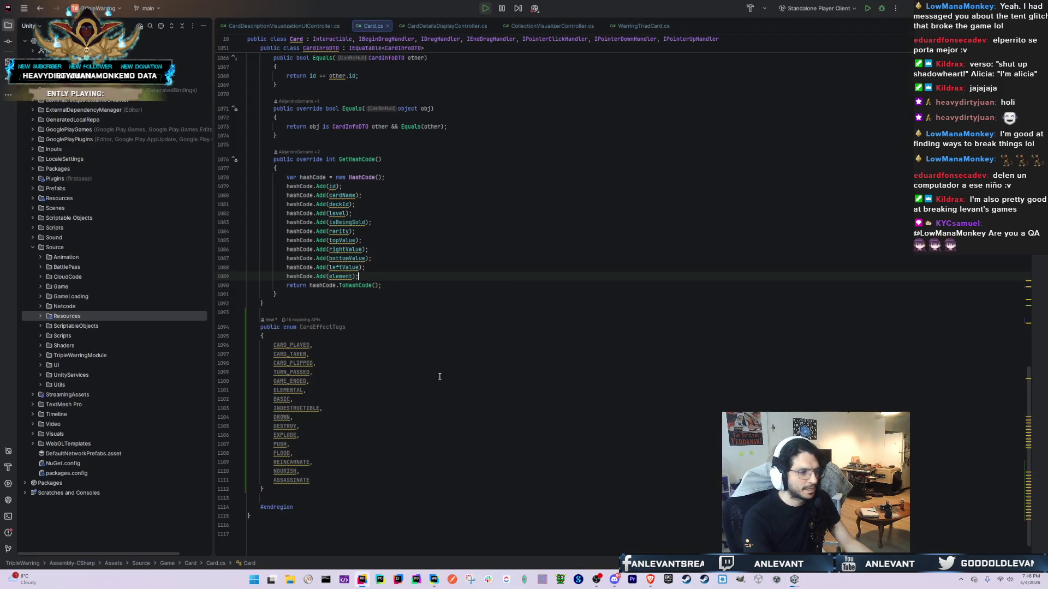
click(366, 469)
key(Down)
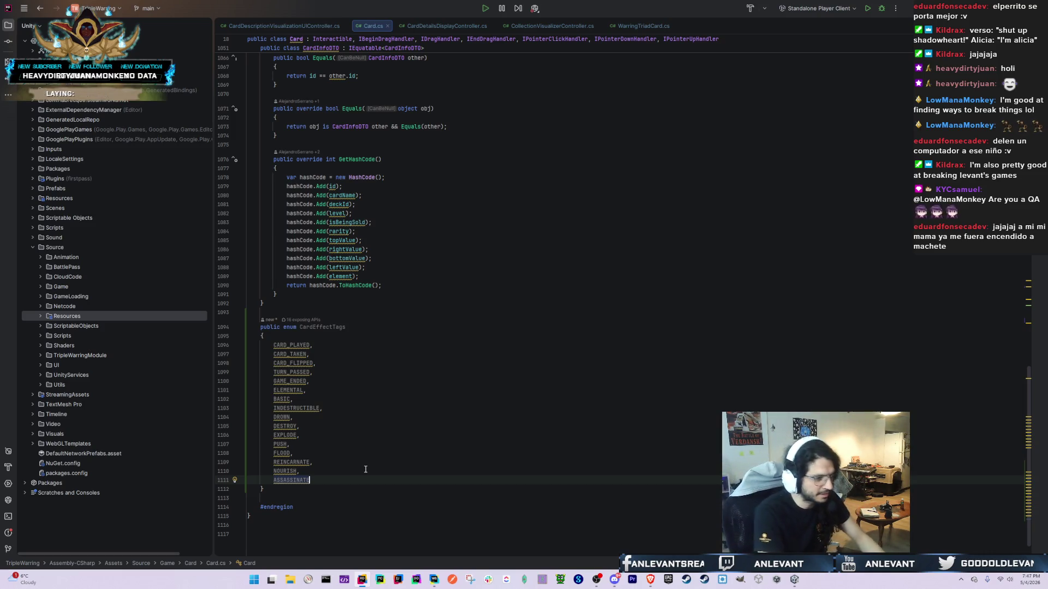
End the ASSASSINATE entry in CardEffectTags with a comma and open a new line.
text(,)
key(Return)
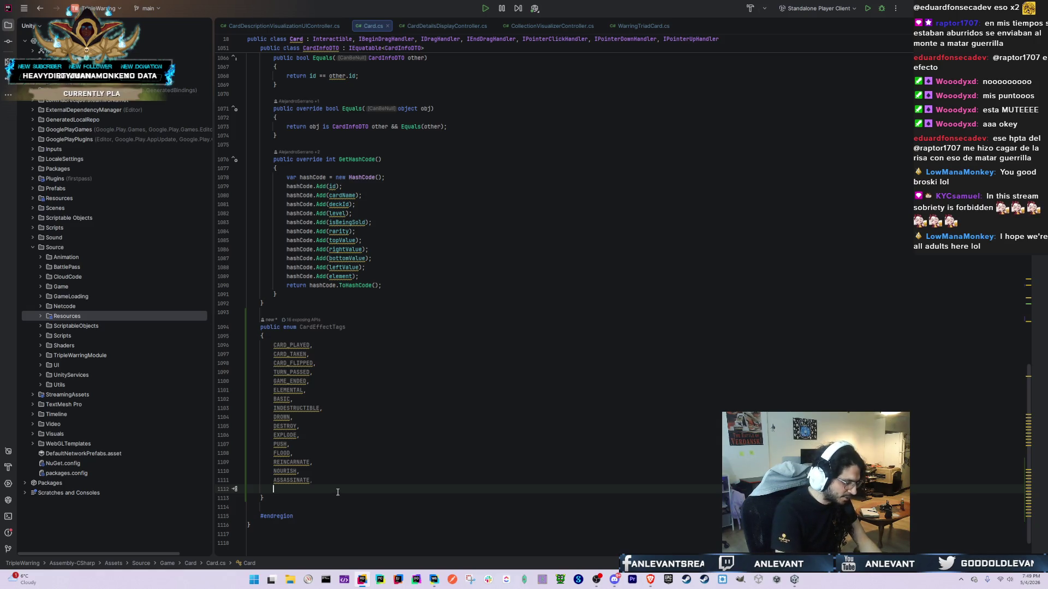
key(alt+Tab)
Bring Discord's Warring Triad dev-log channel to the front.
key(Escape)
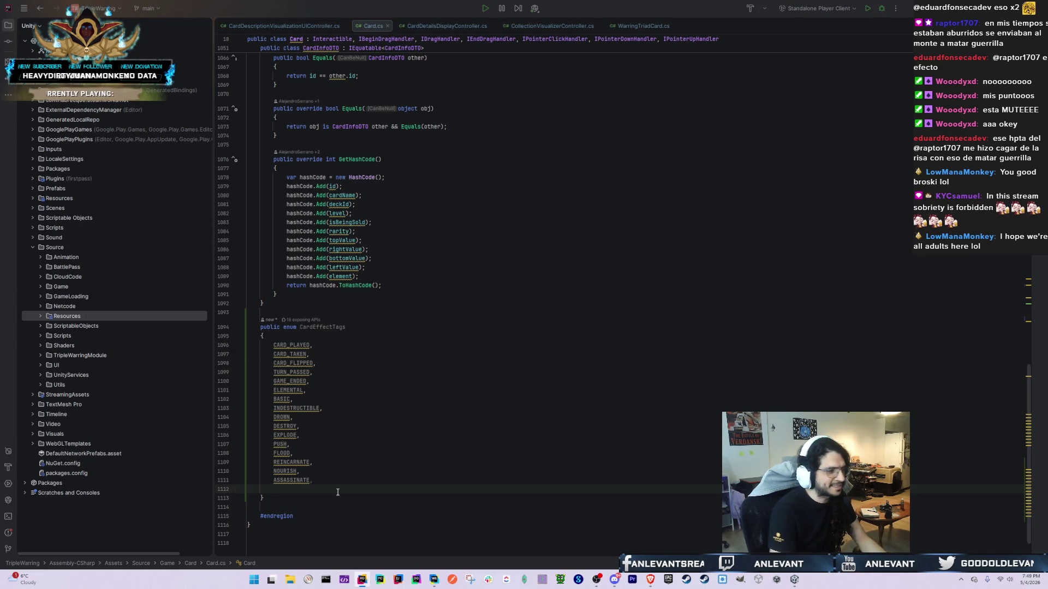
key(alt+Tab)
key(Tab)
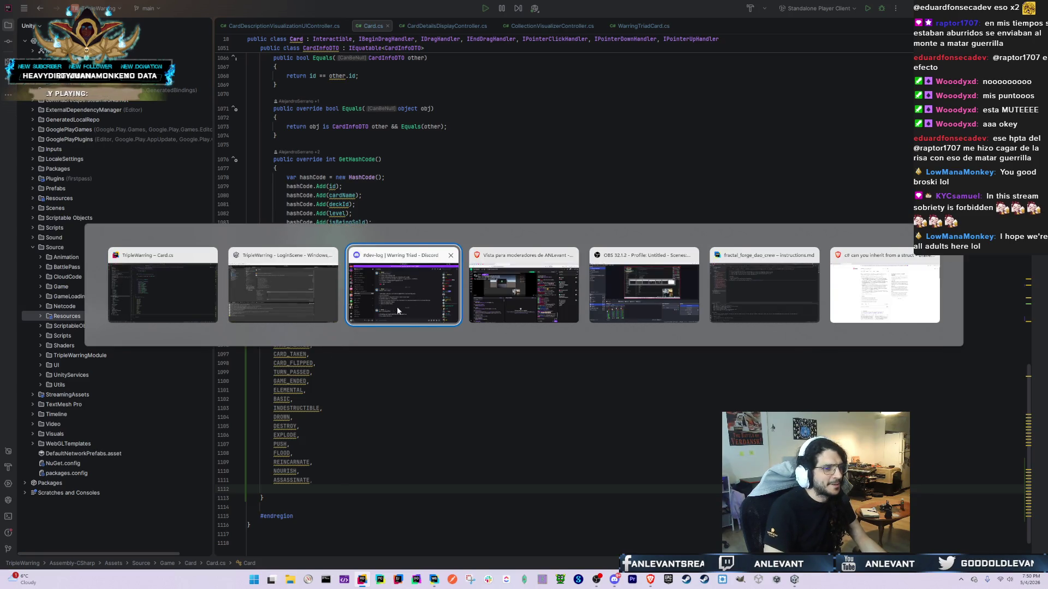
click(397, 307)
key(alt+Tab)
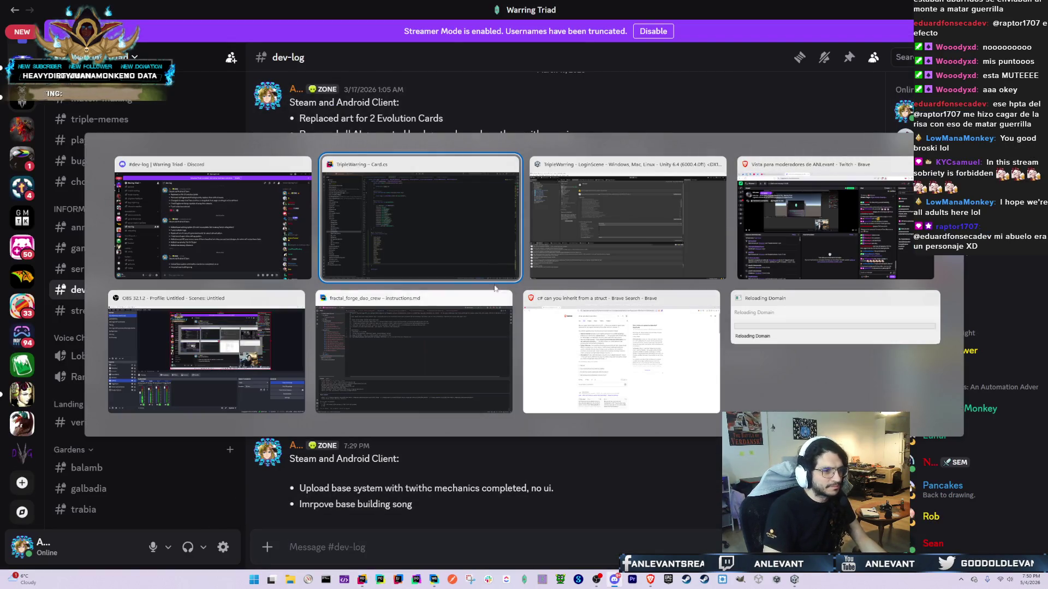
Leave Discord and bring the Unity editor forward, showing Build Profiles with Windows active.
key(Escape)
key(alt+Tab)
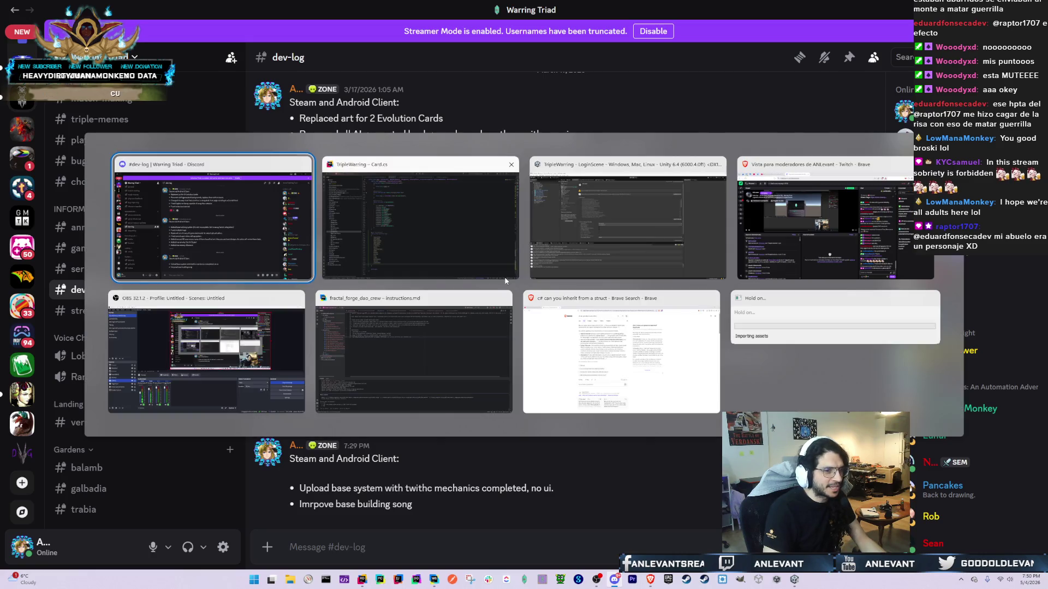
key(Escape)
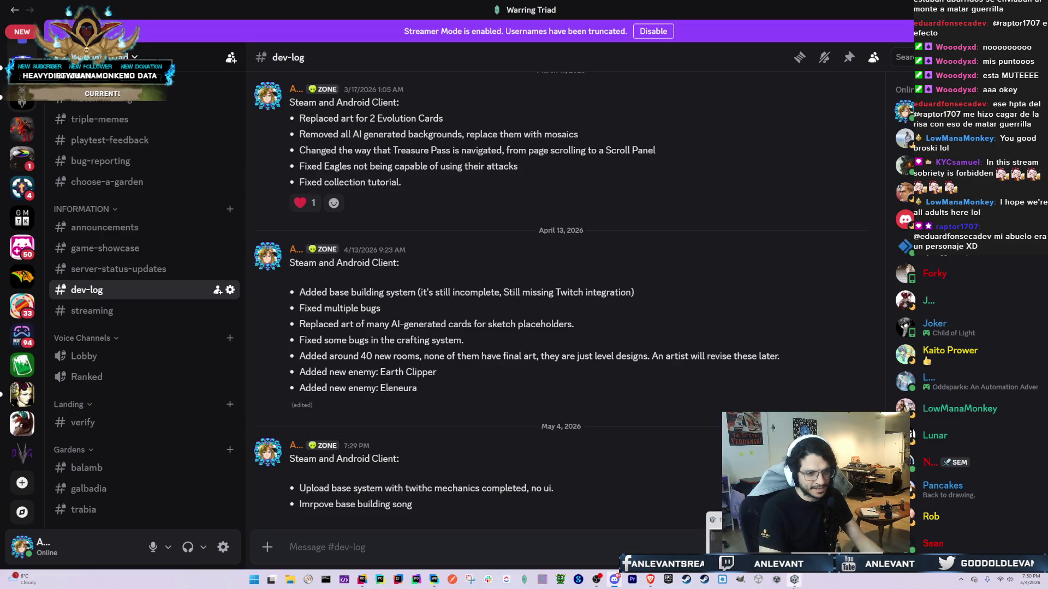
key(alt+Tab)
click(613, 579)
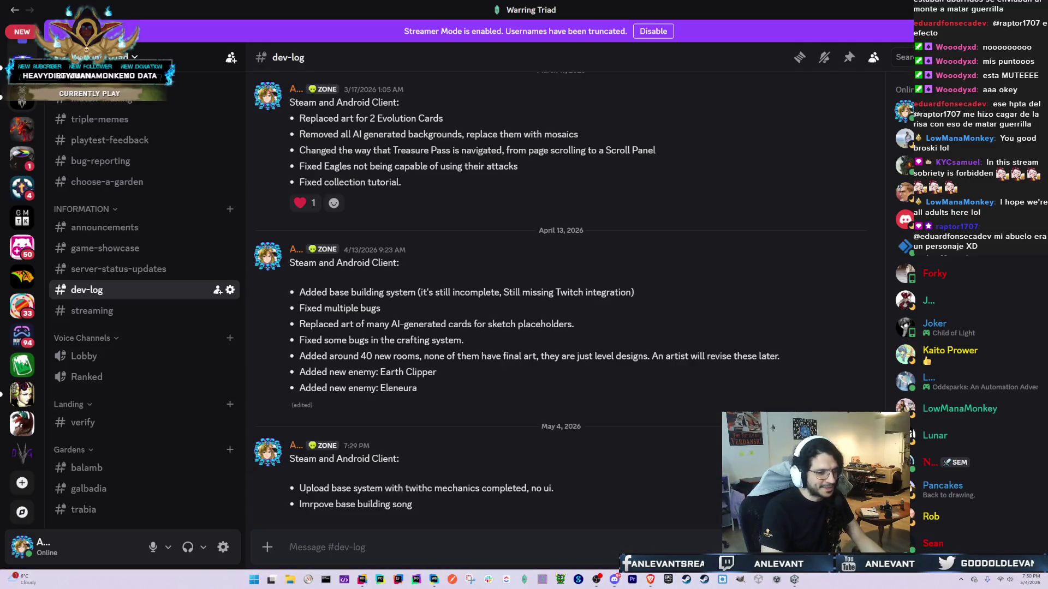
click(794, 580)
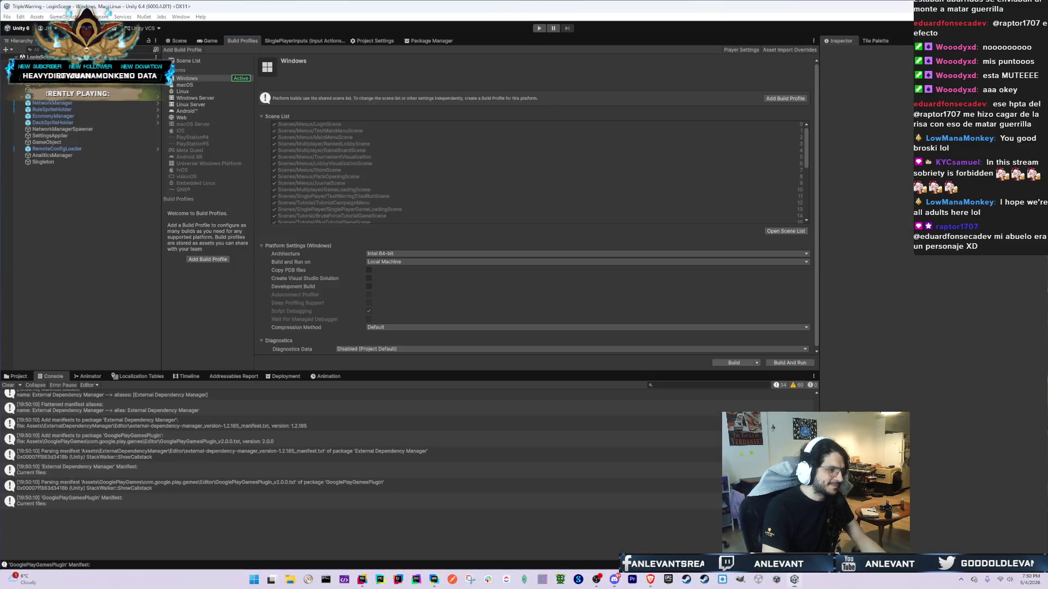
Read the Manifest aliases message, clear the Console, and switch back to the Game view.
click(39, 395)
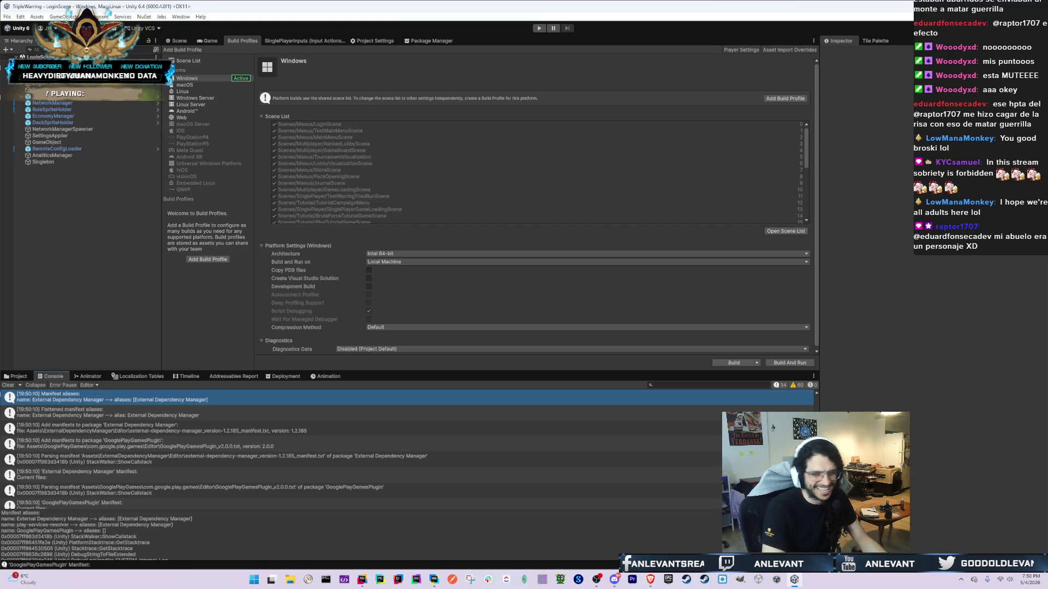
click(8, 385)
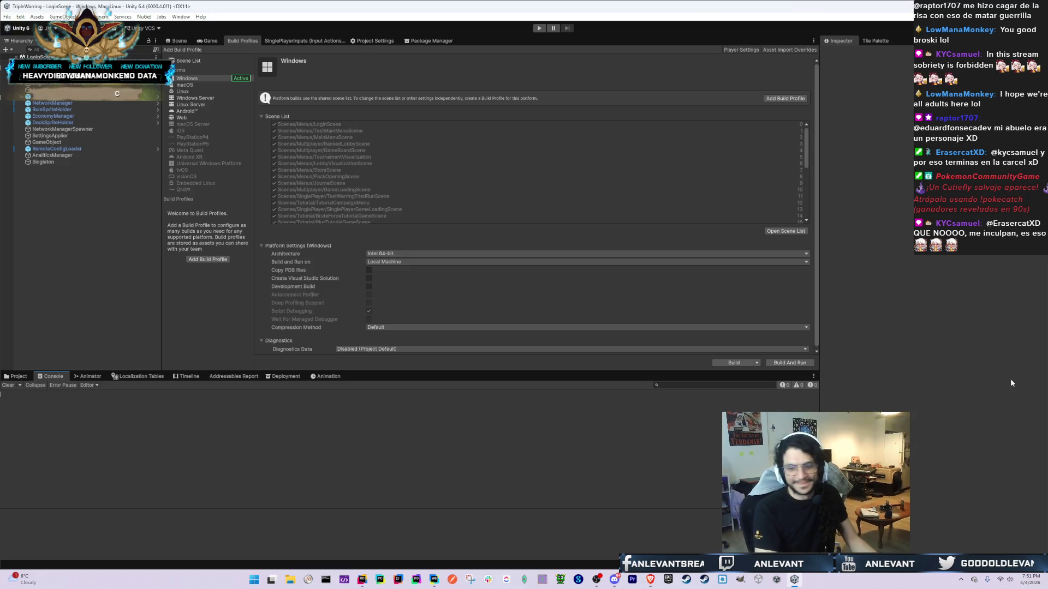
click(208, 42)
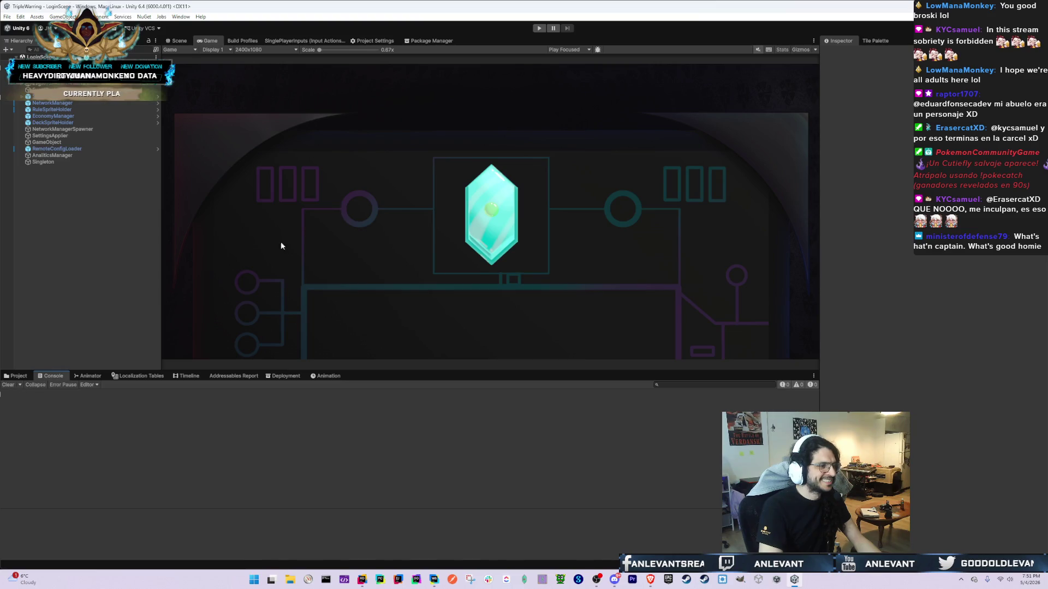
Start Play mode, check CardEffectTags in Rider's Card.cs, then return to the game's login screen.
click(539, 28)
key(alt+Tab)
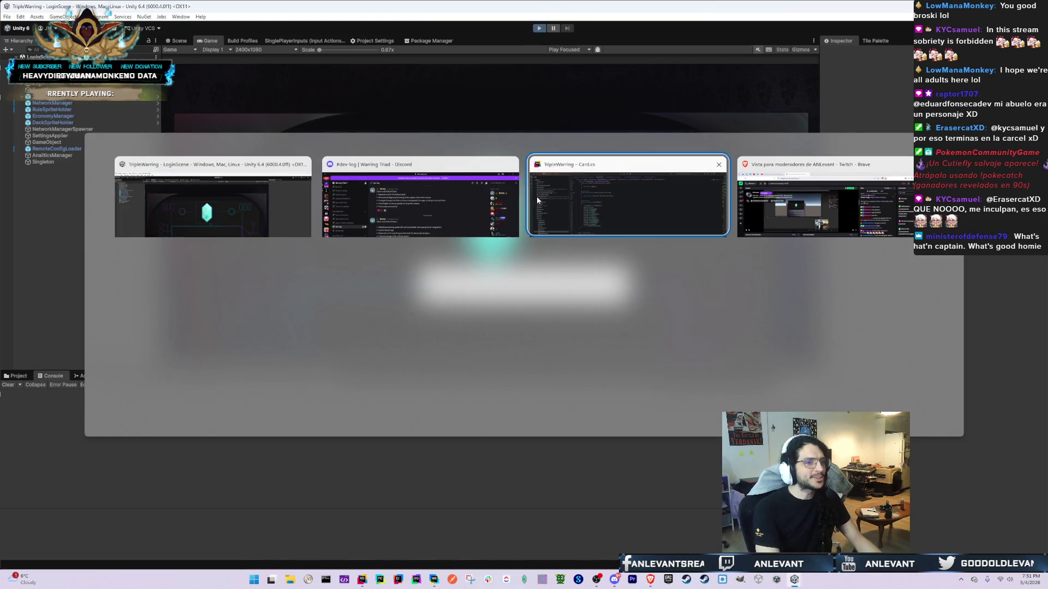
click(536, 200)
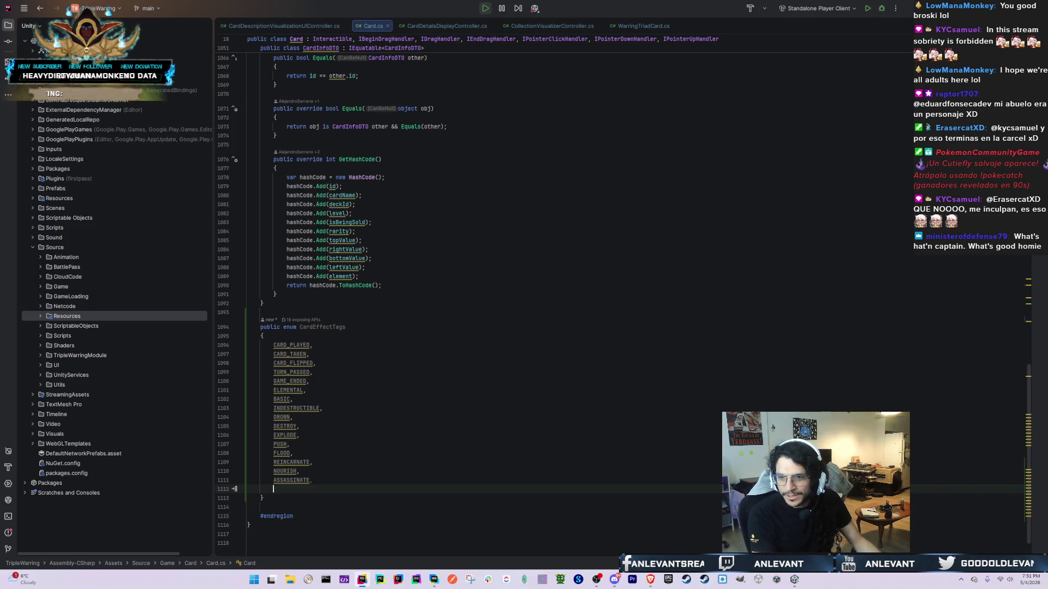
key(alt+Tab)
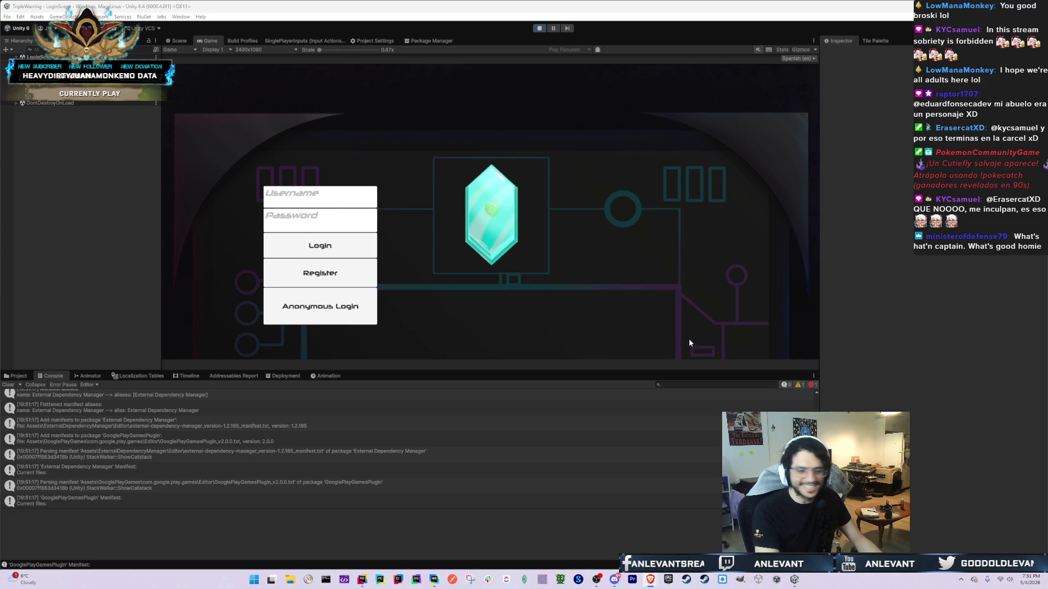
Log into the running game with the account username and password.
click(22, 376)
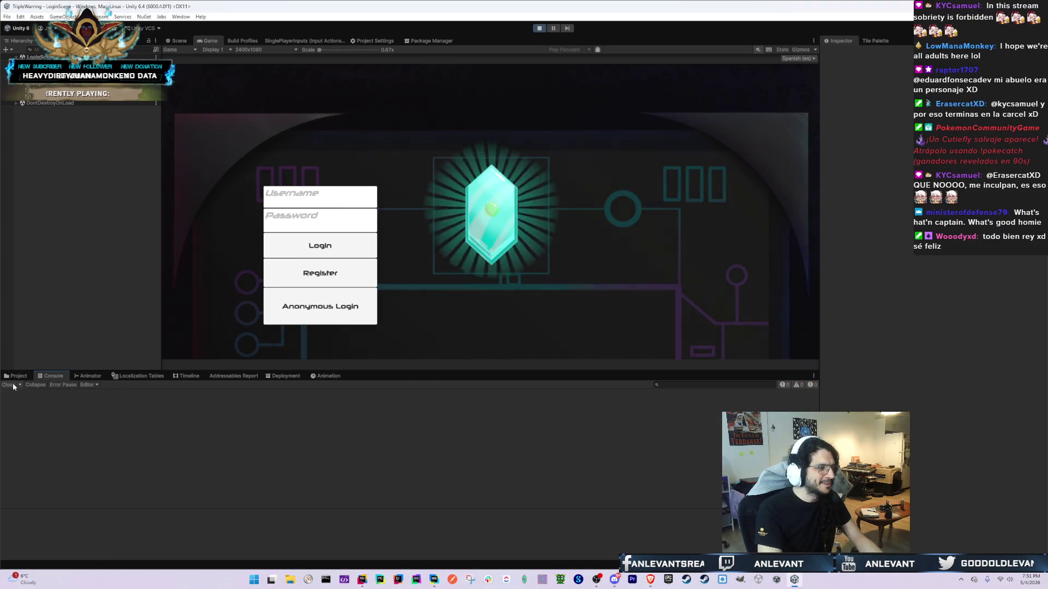
click(363, 187)
text(admin)
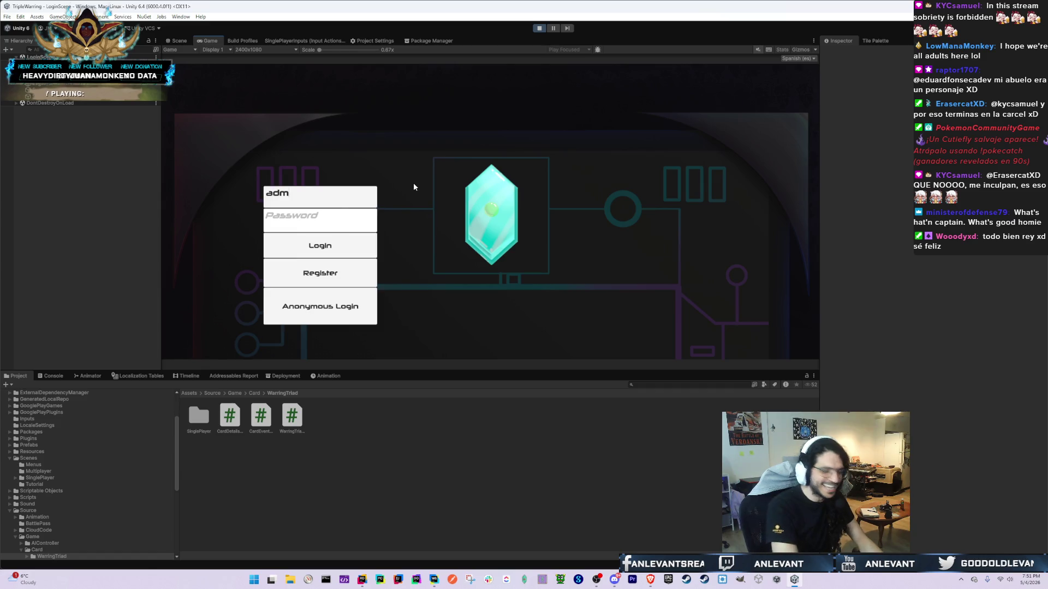
click(289, 216)
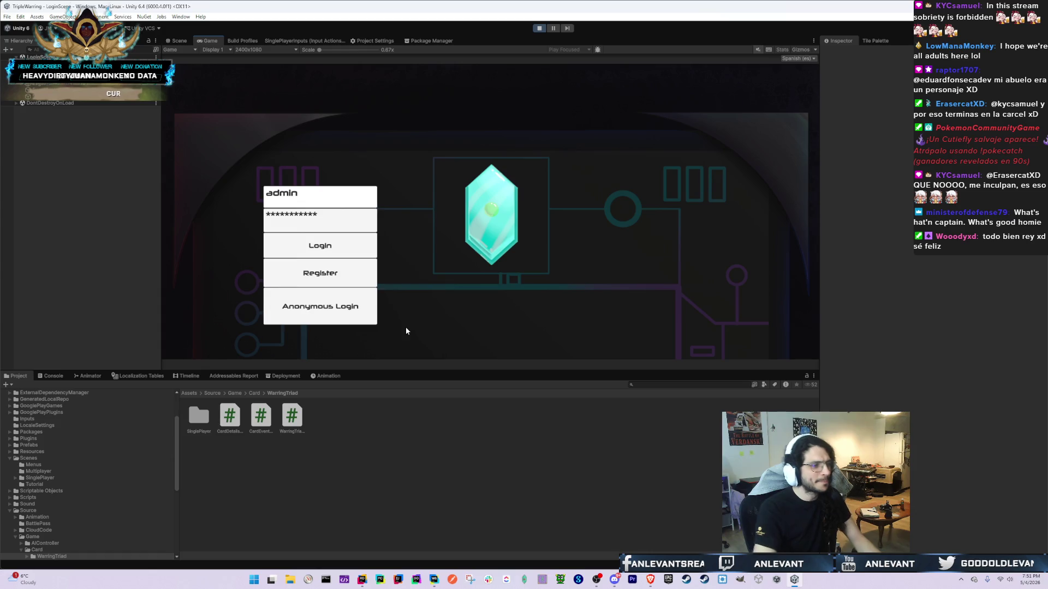
click(327, 251)
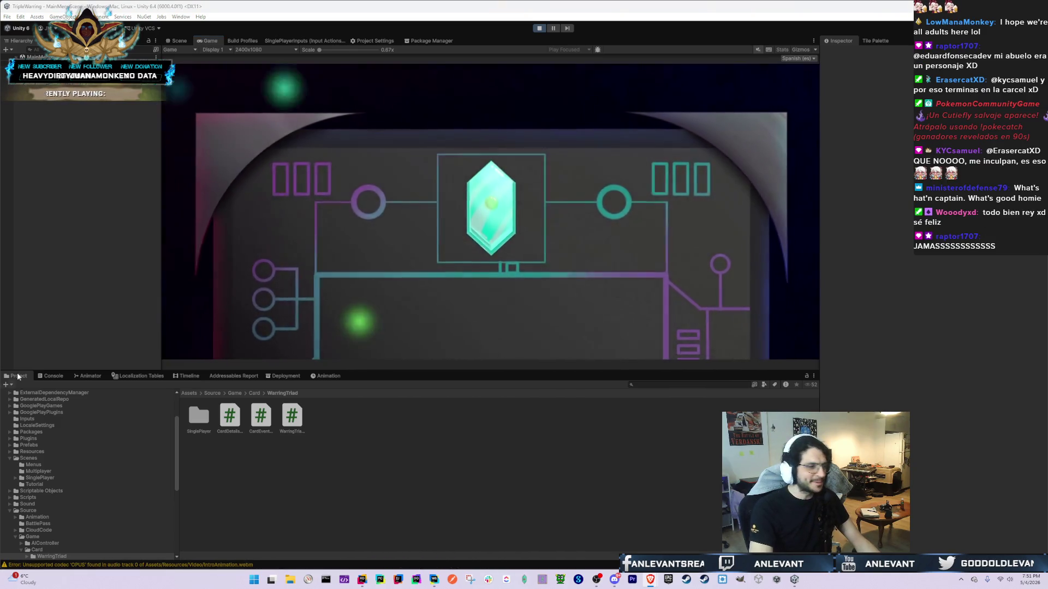
click(51, 376)
click(15, 376)
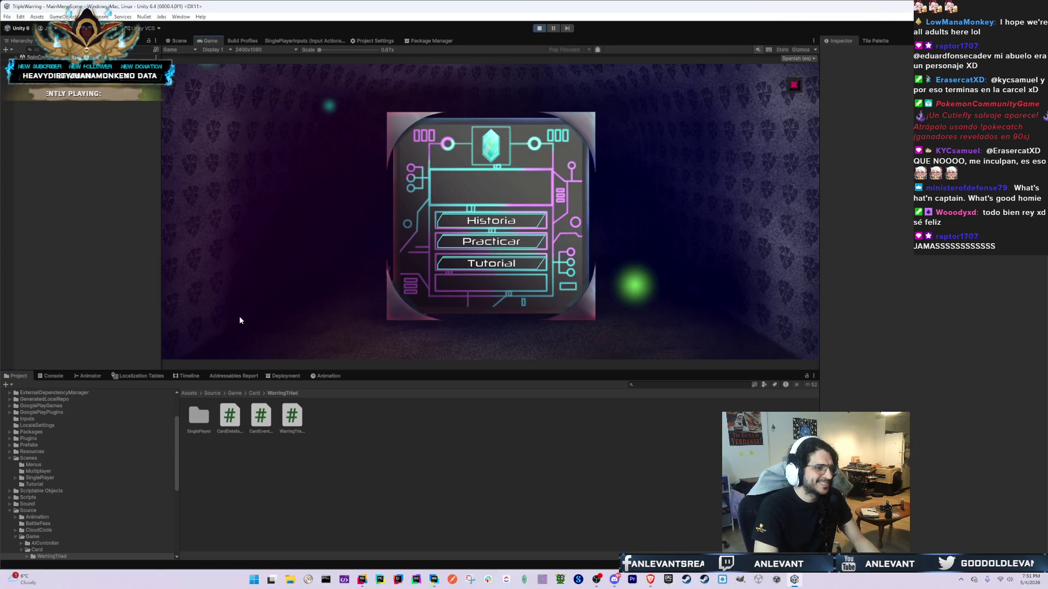
Return to the main menu, open the Colección screen, and stop Play mode.
key(Escape)
click(800, 279)
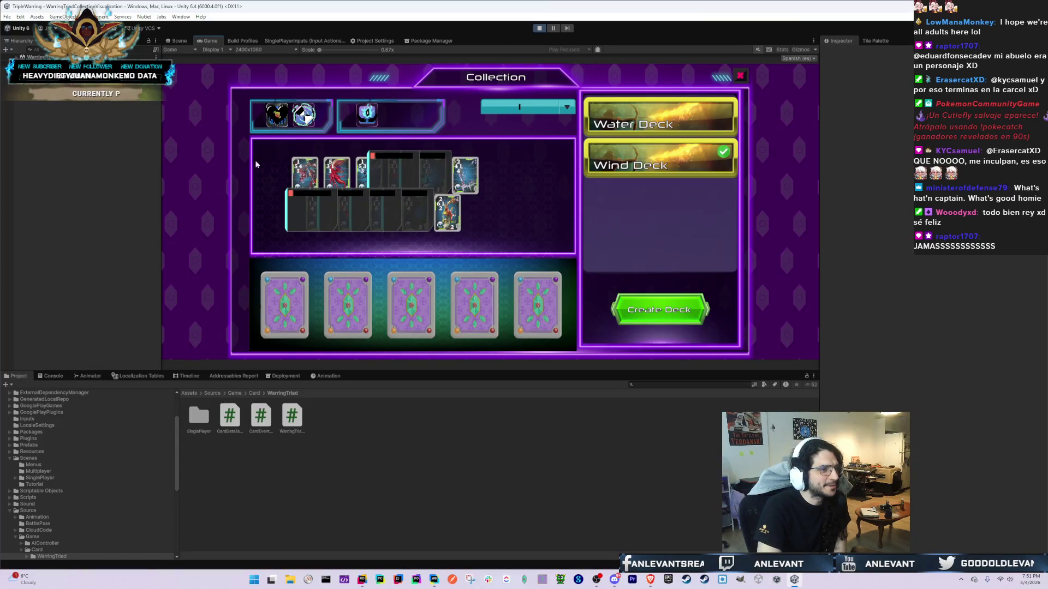
click(539, 28)
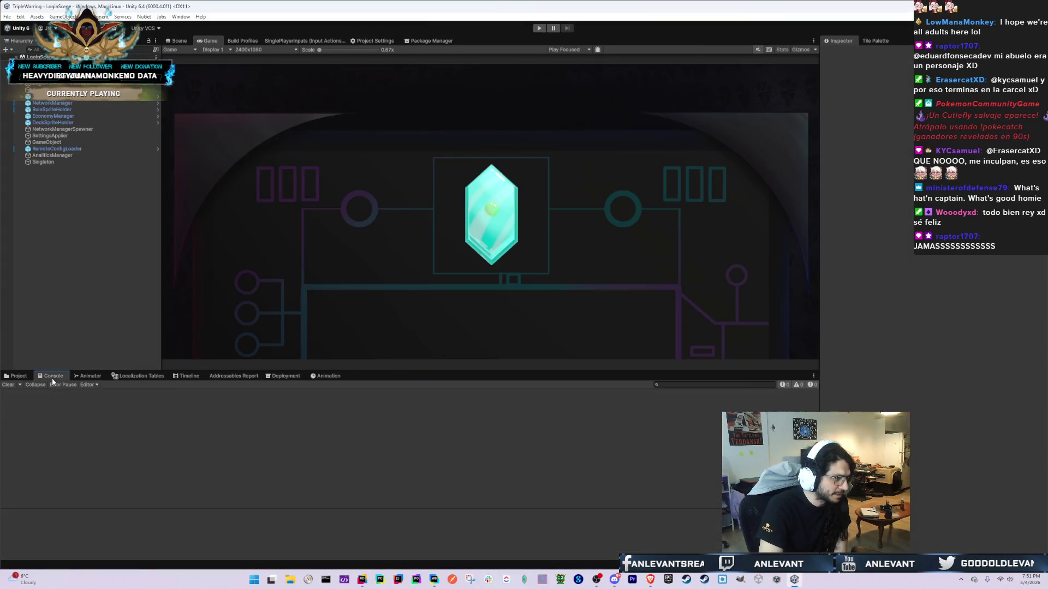
Search for WarringTriadCard and open the WarringTriadCardSelector prefab.
click(687, 384)
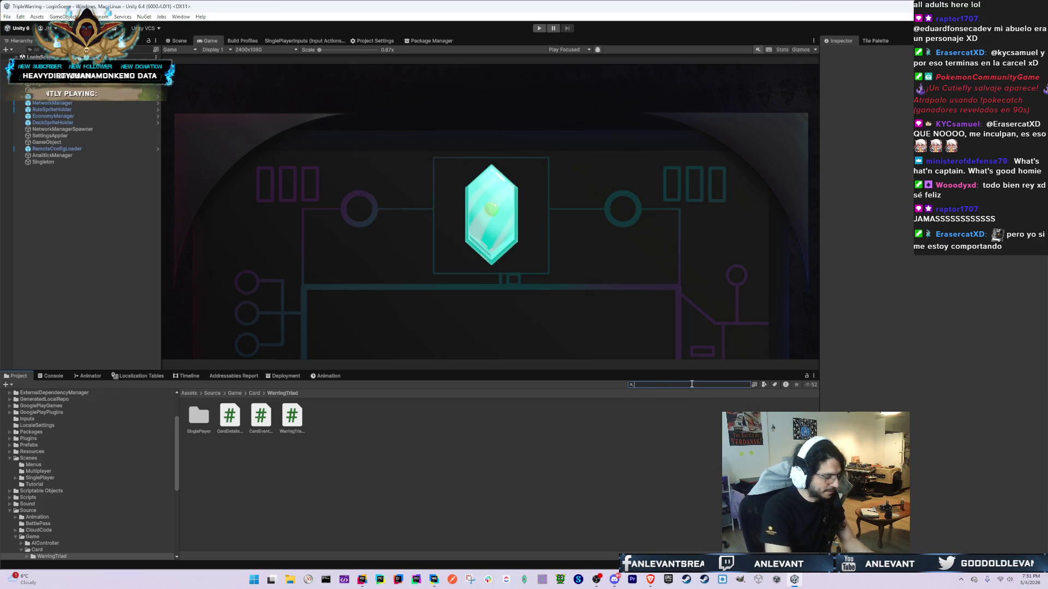
text(WarringTriadCar)
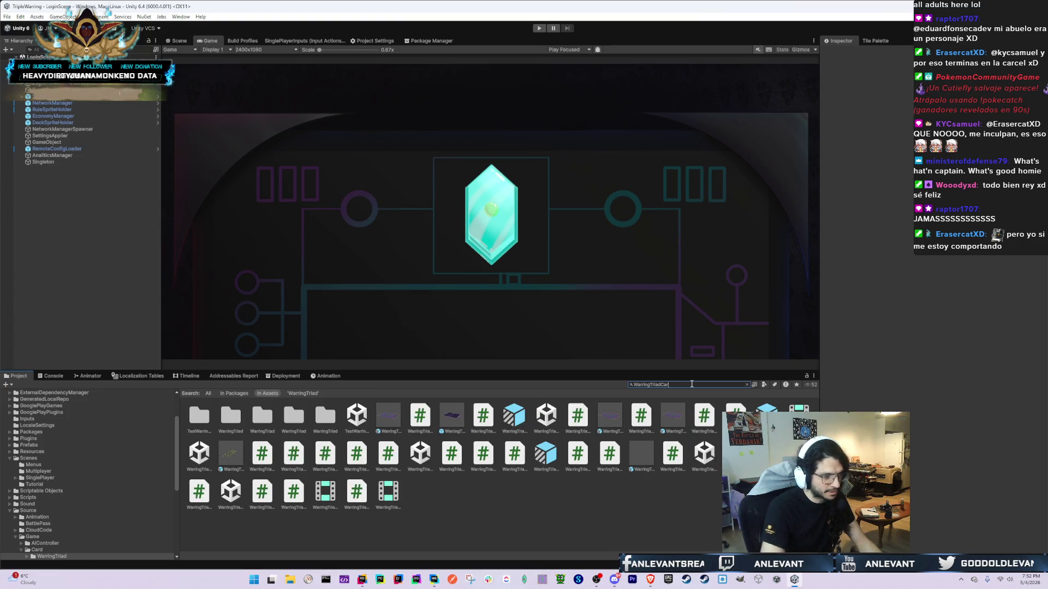
text(d)
key(Down)
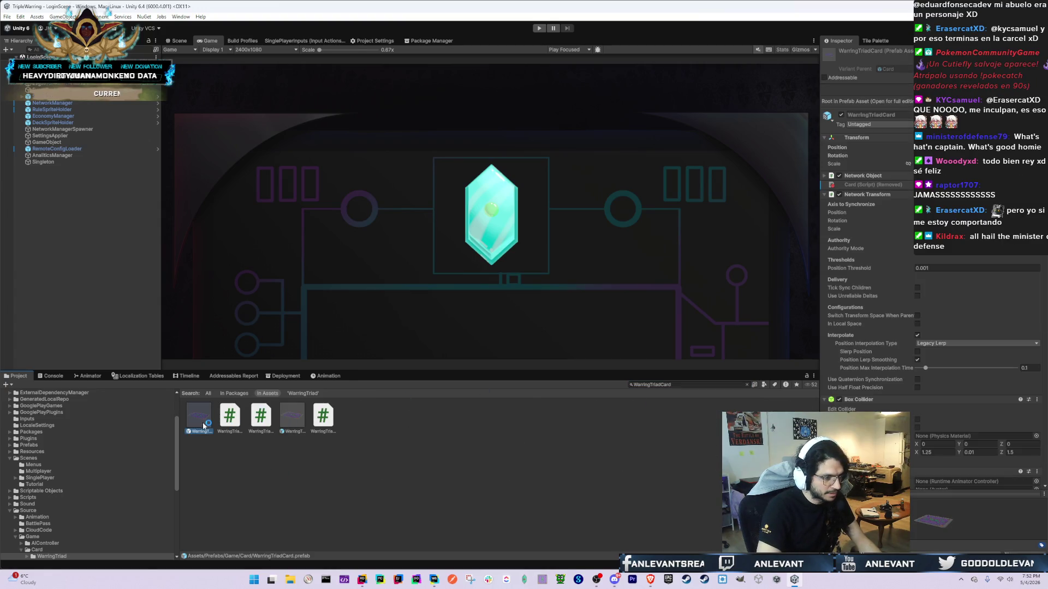
double_click(294, 432)
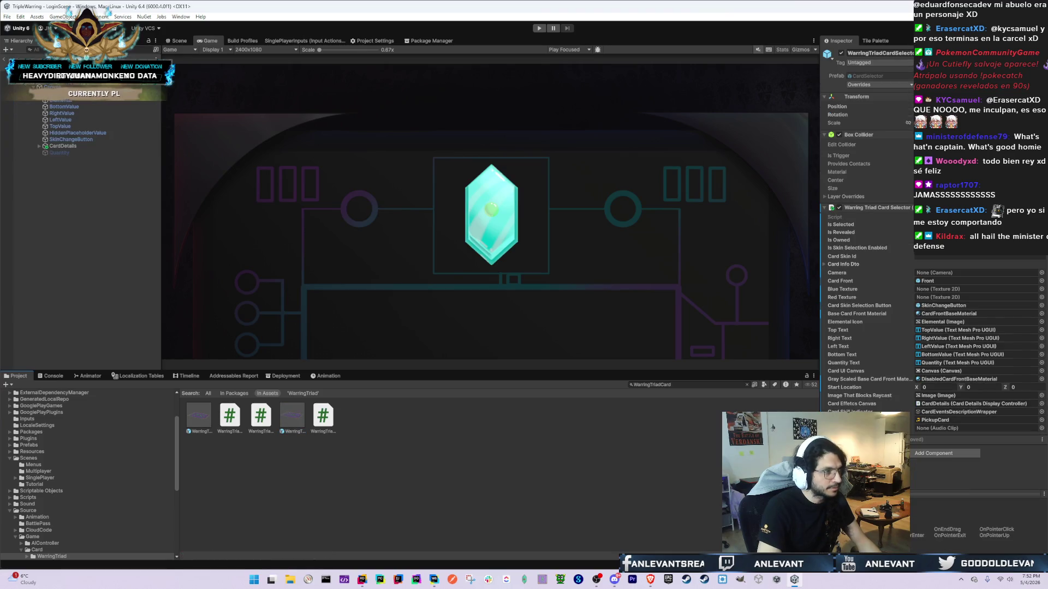
Deactivate the prefab's CardDetails object and start Play mode.
click(76, 145)
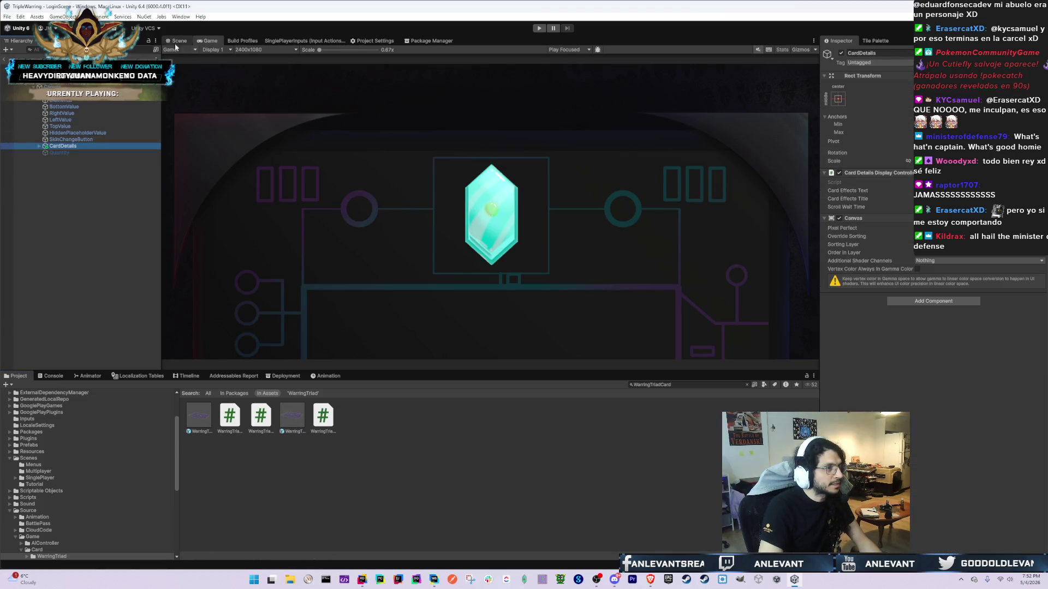
click(180, 41)
click(841, 53)
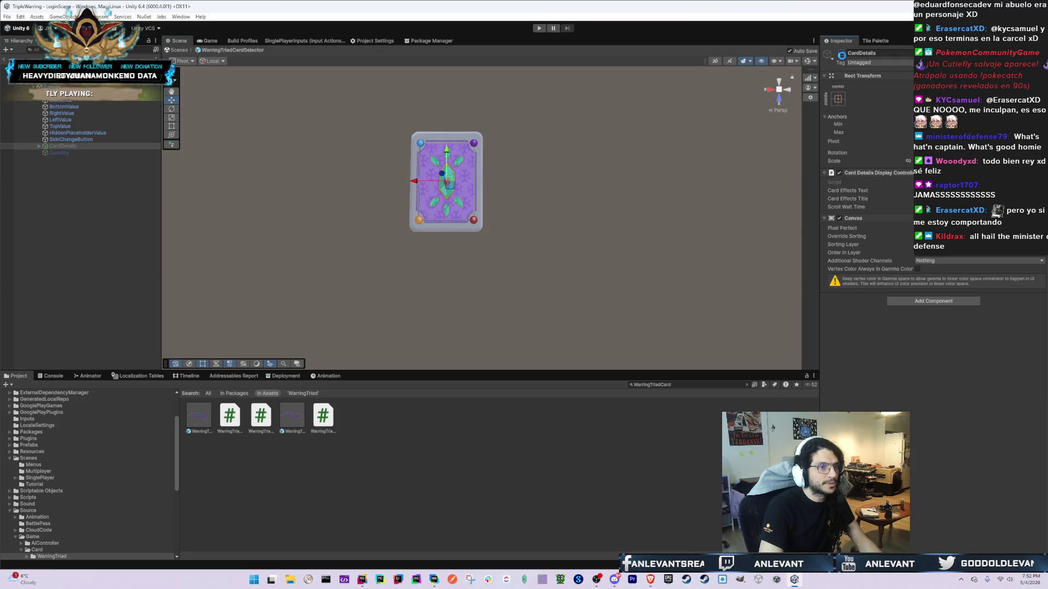
click(538, 30)
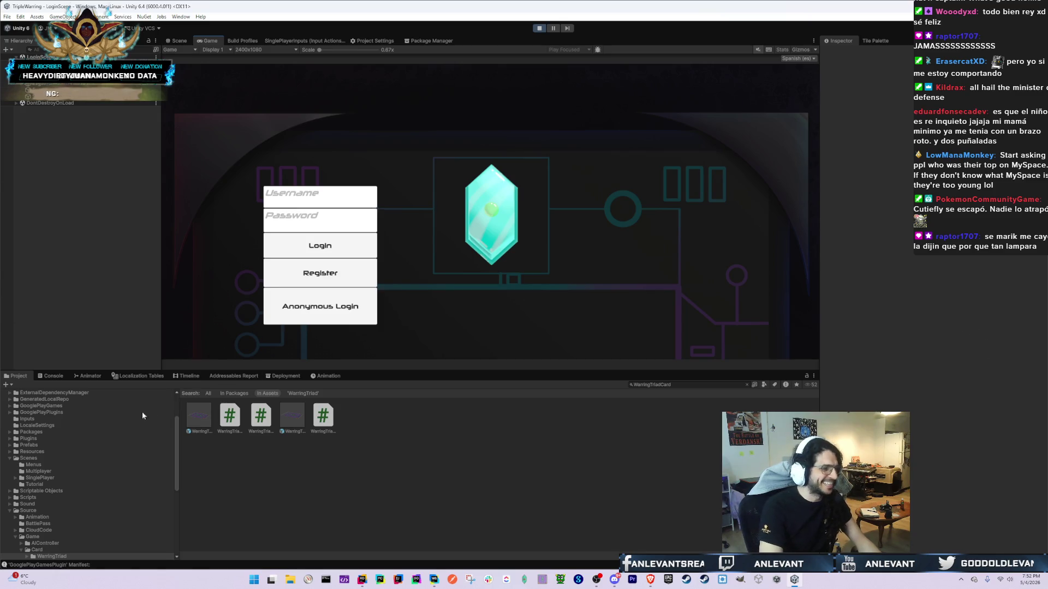
Log into the game with the account username and password.
click(57, 376)
click(15, 376)
click(306, 204)
text(admin)
click(343, 227)
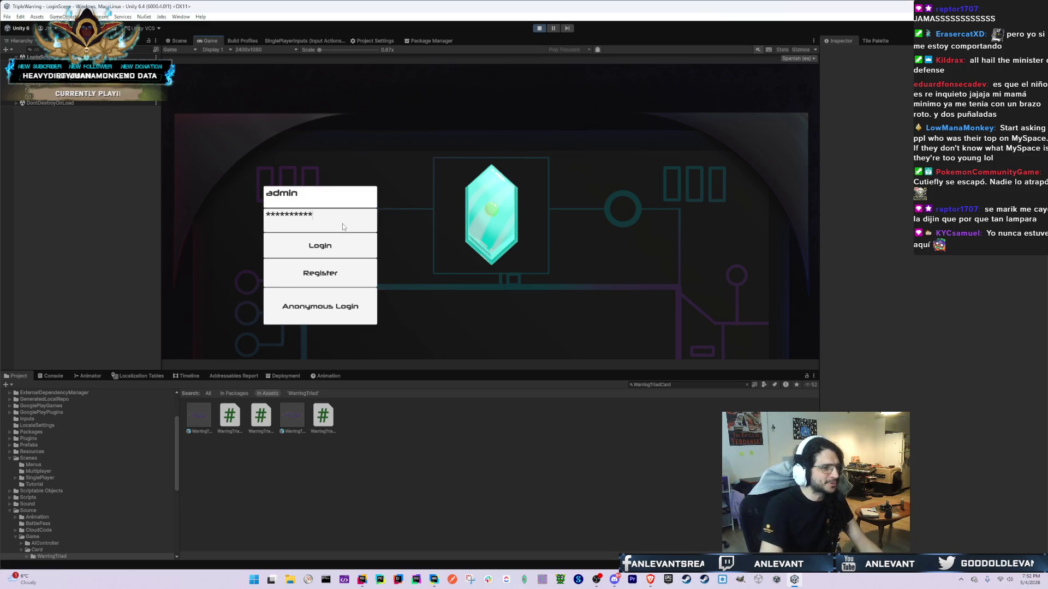
click(347, 250)
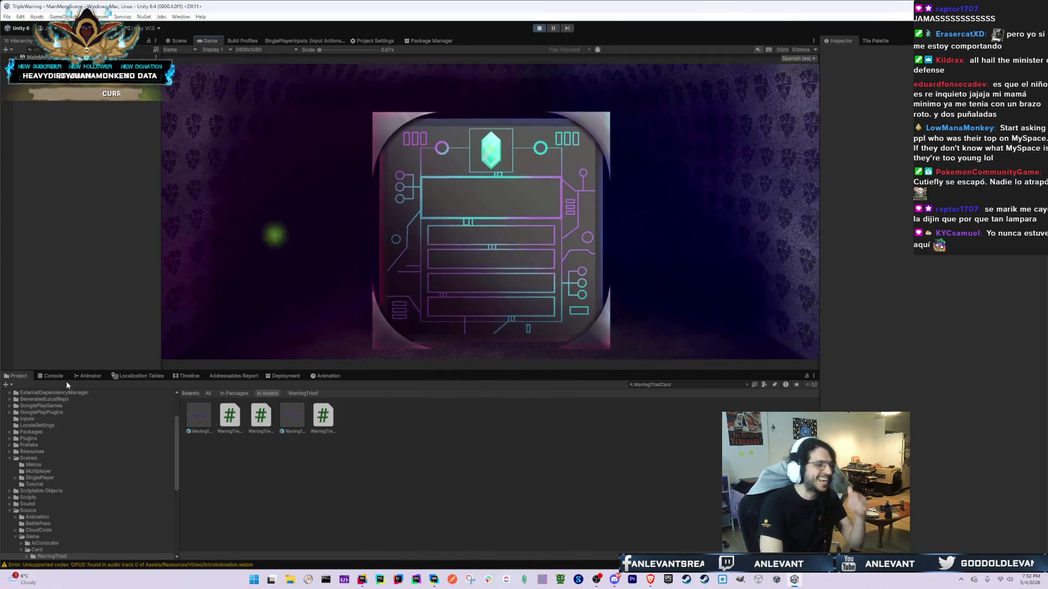
Open Colección from the main menu to reach the Water Deck and Wind Deck collection.
click(50, 376)
click(17, 376)
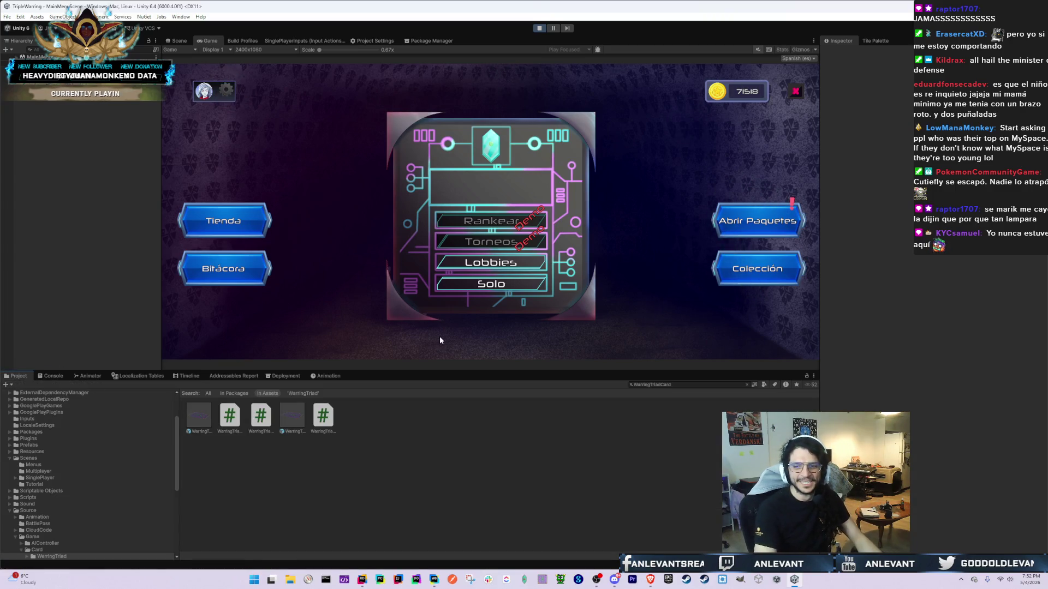
click(720, 265)
click(47, 377)
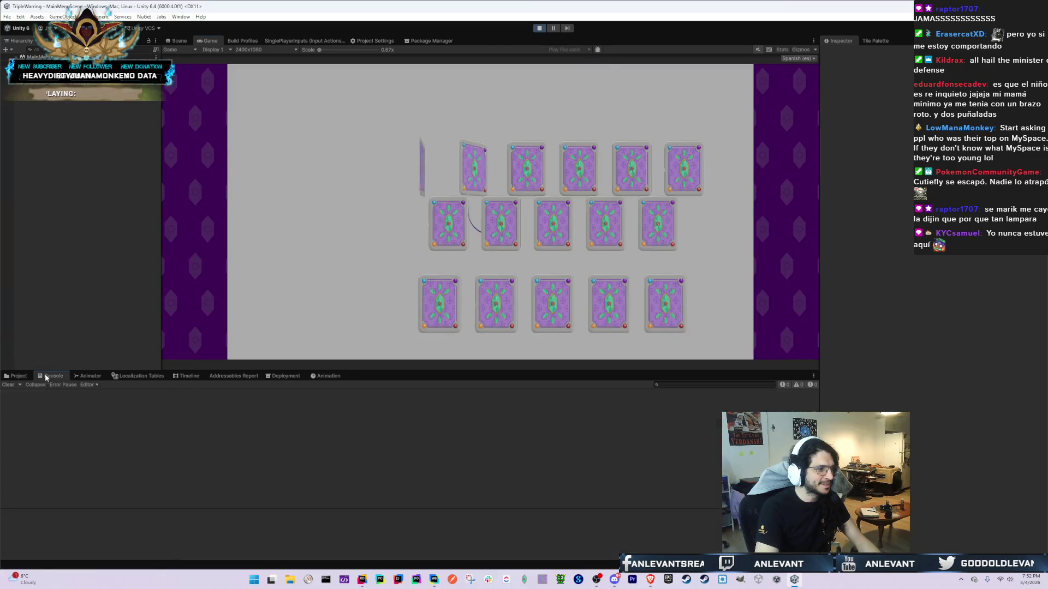
click(679, 114)
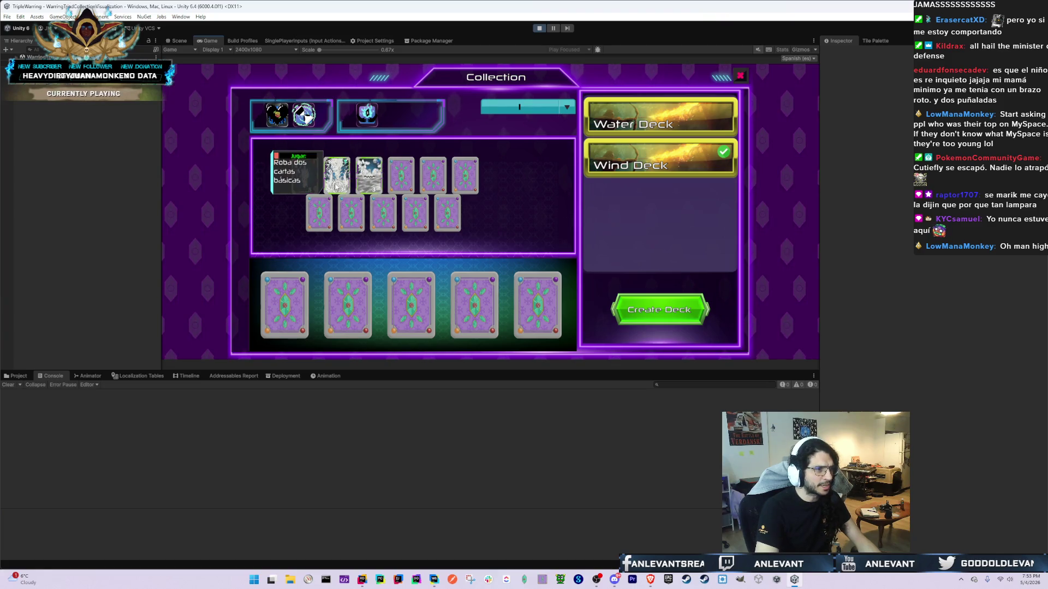
View the effect details of Flame Blade, Strong Winds and High Tide.
mouse_move(299, 182)
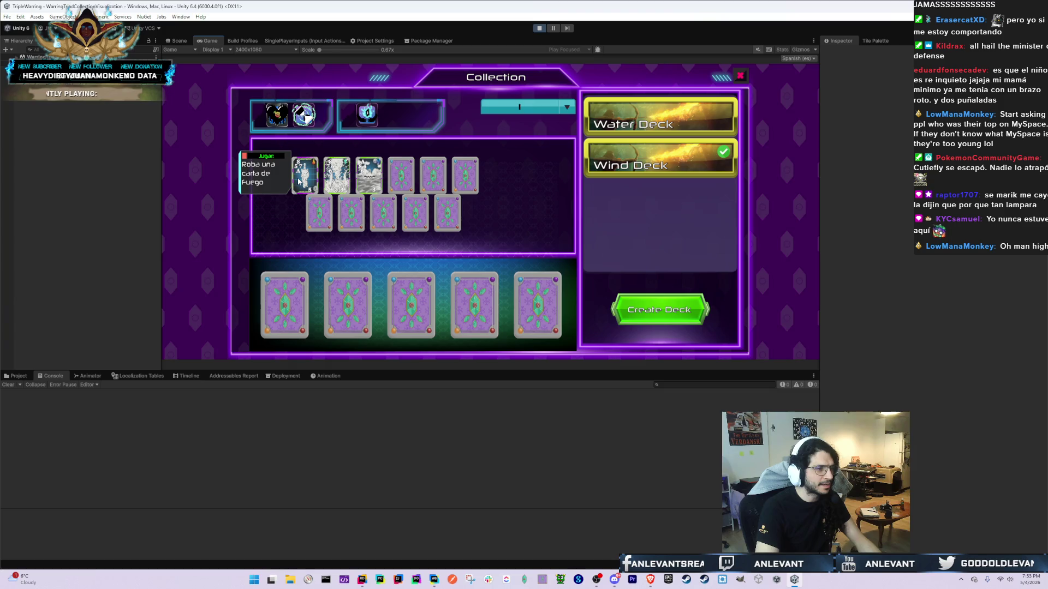
mouse_move(370, 186)
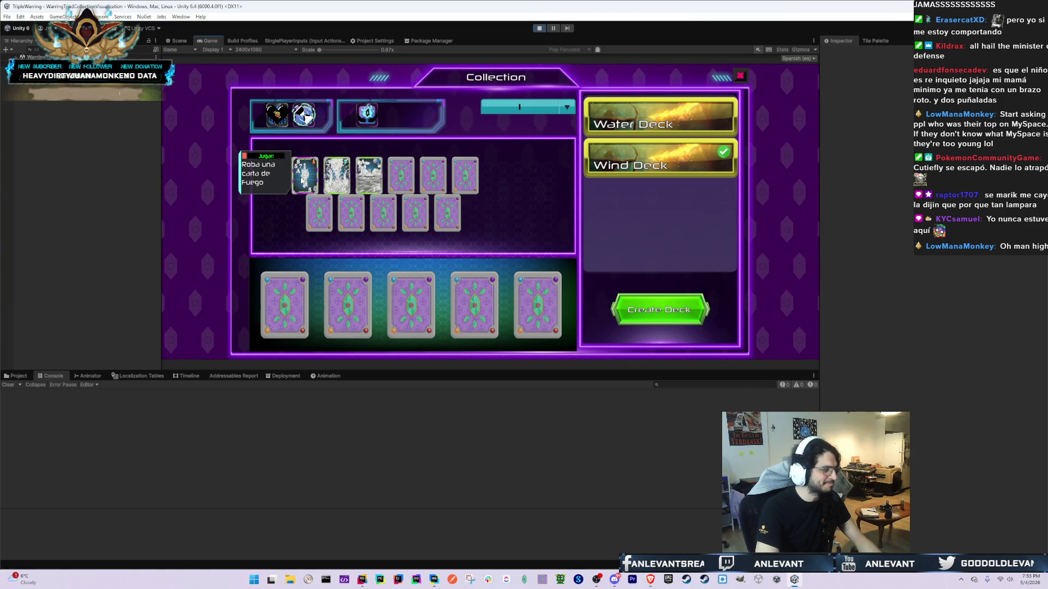
click(301, 180)
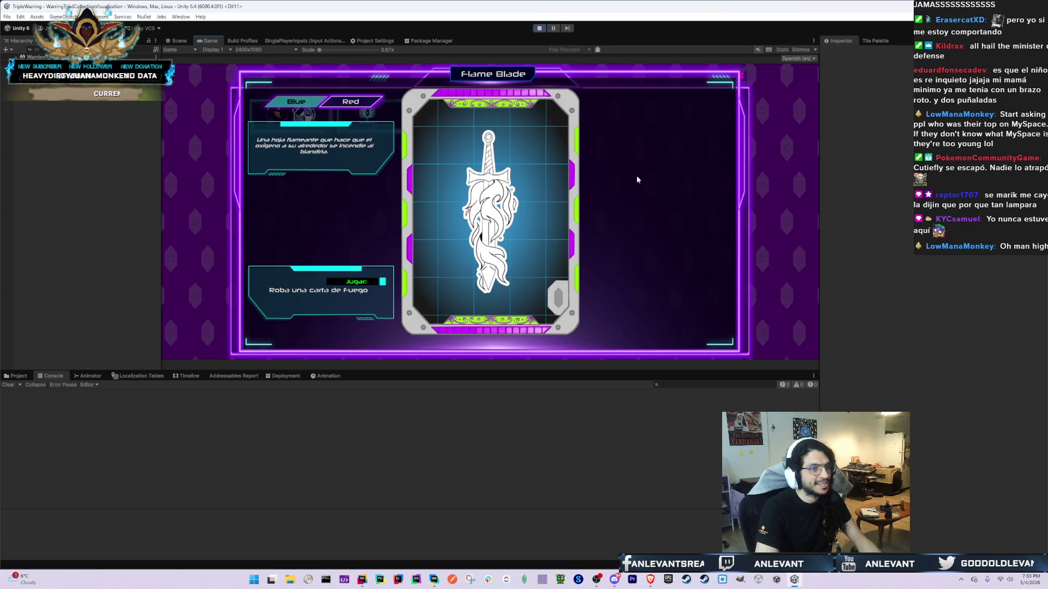
click(335, 189)
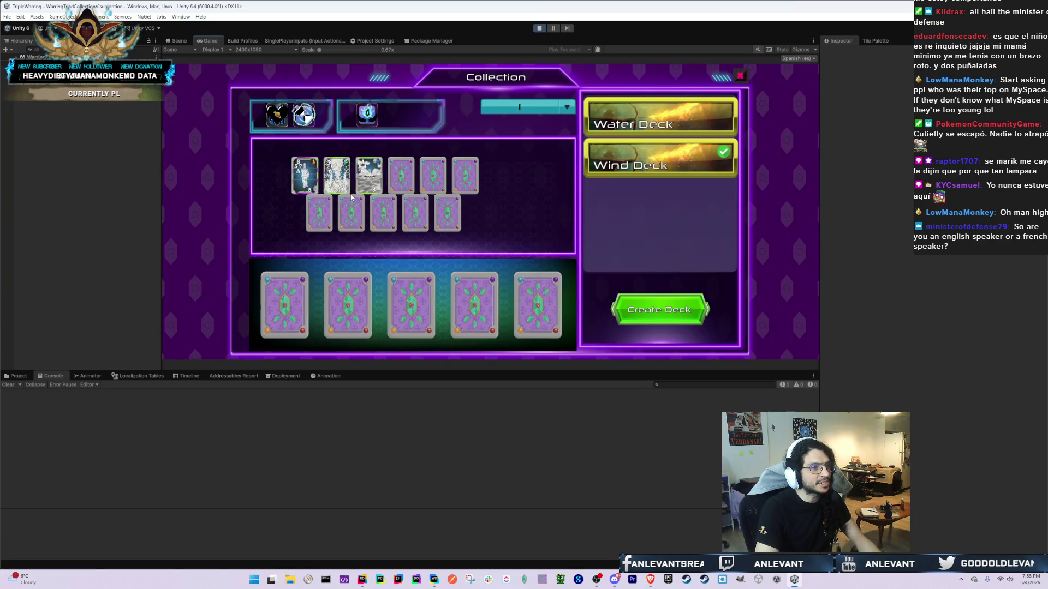
click(316, 181)
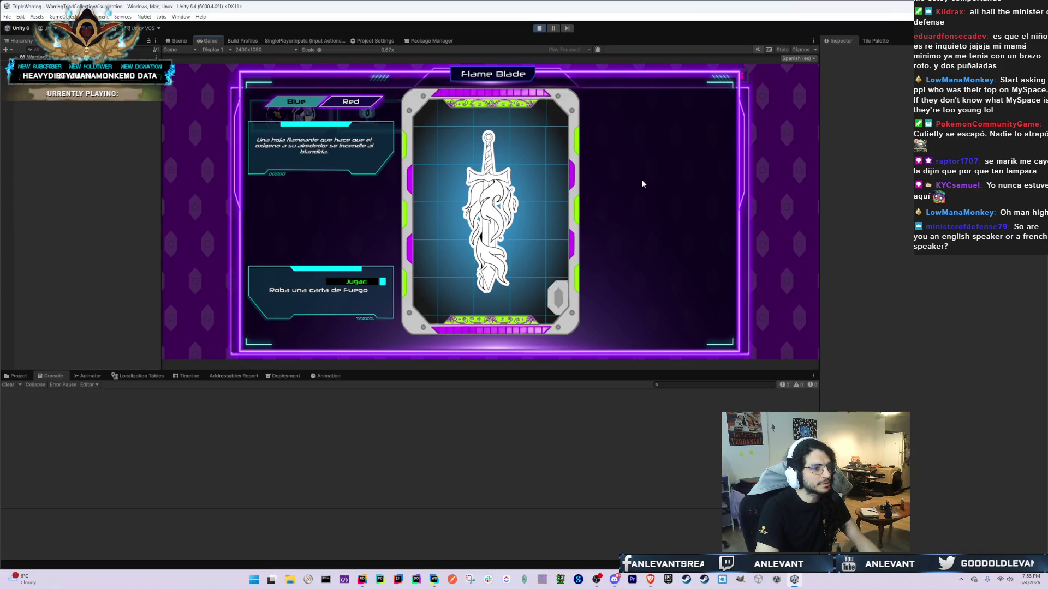
click(647, 191)
click(304, 175)
click(334, 228)
click(337, 175)
click(340, 163)
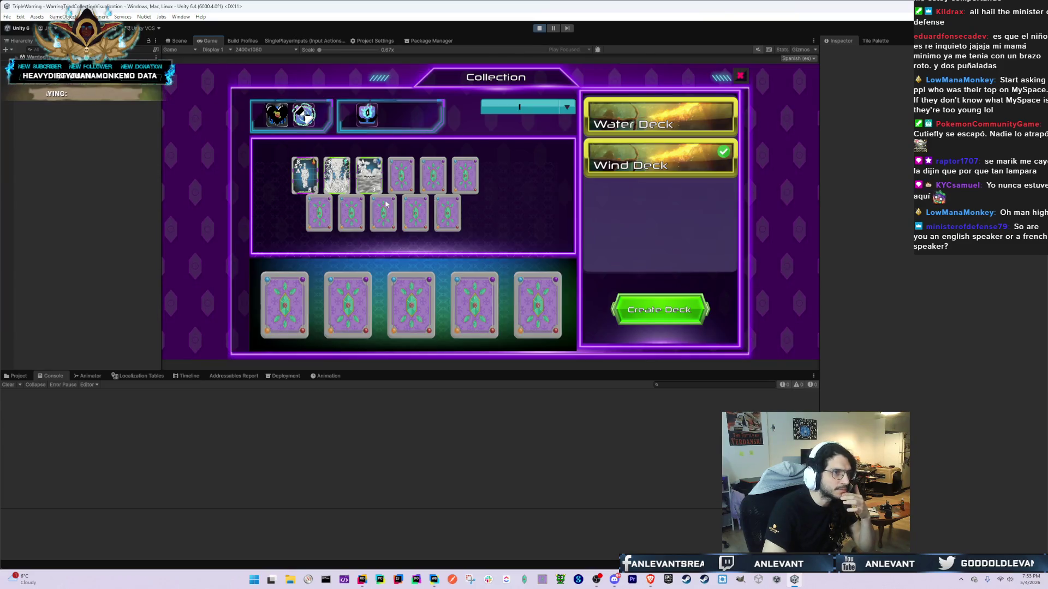
Filter the collection to level 3 and inspect Flashbird and Depth's Squid details.
click(524, 107)
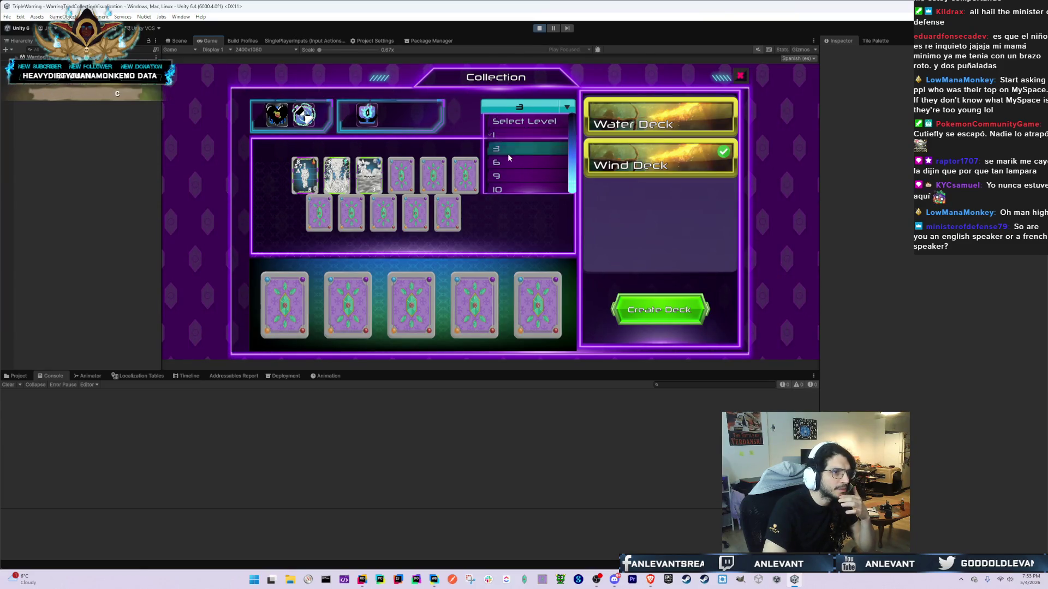
click(507, 153)
click(378, 174)
click(366, 182)
click(362, 174)
click(368, 203)
click(395, 190)
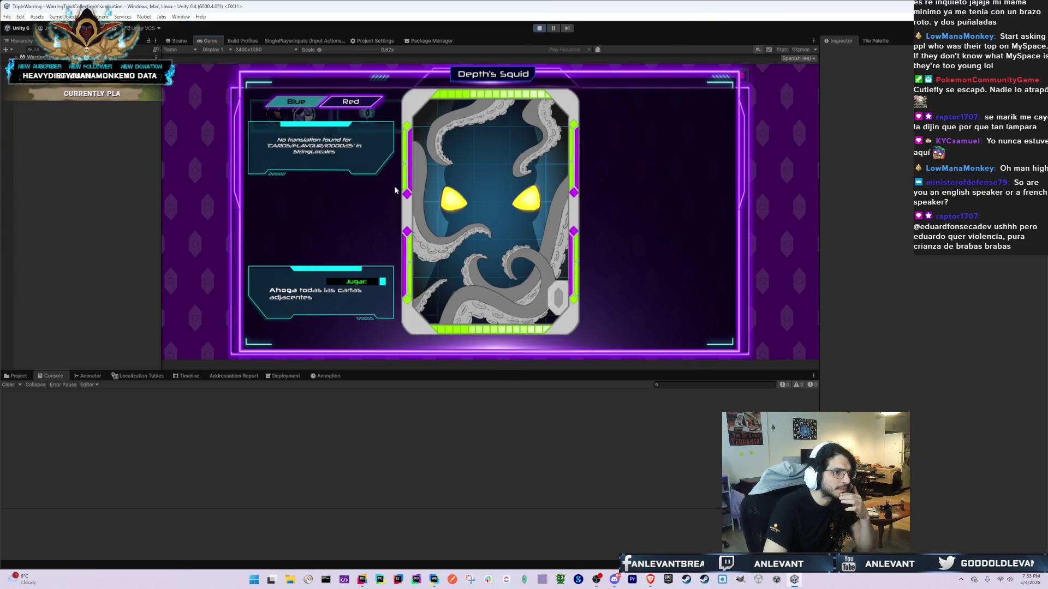
click(378, 196)
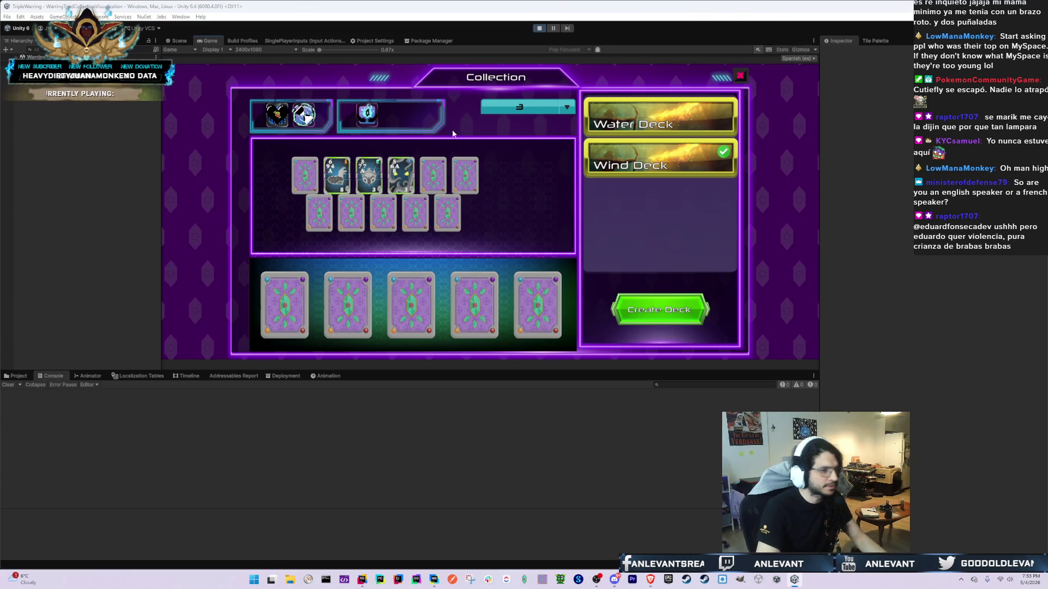